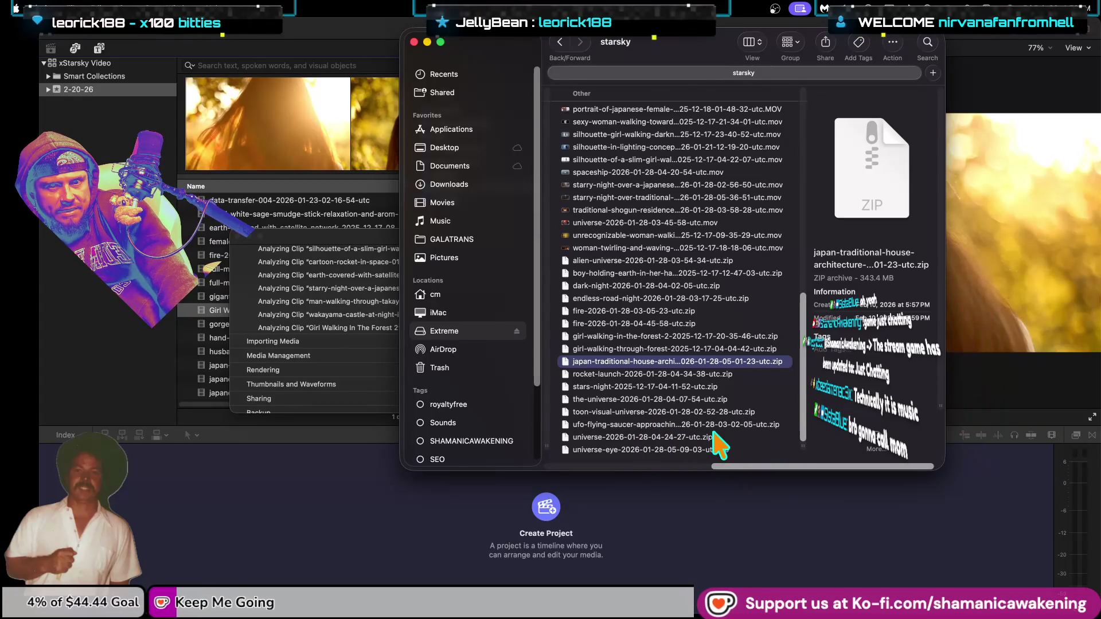
Step: Open the universe folder and preview its clips from 1_2.mov down to 6_2.mov
scroll(721, 448, up, 10)
scroll(721, 439, up, 5)
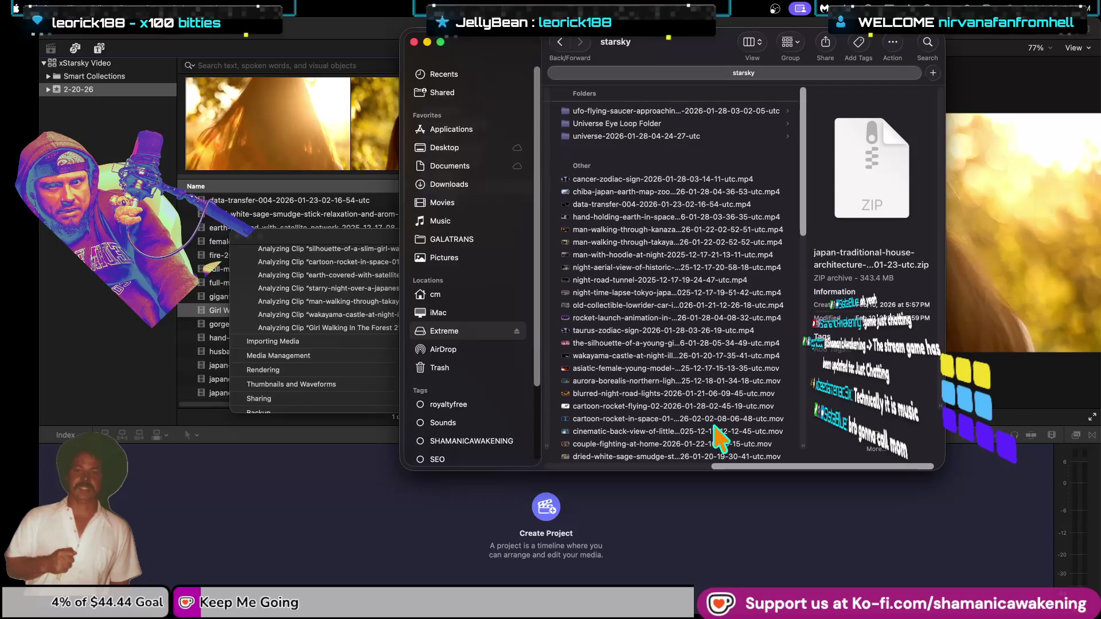
double_click(708, 136)
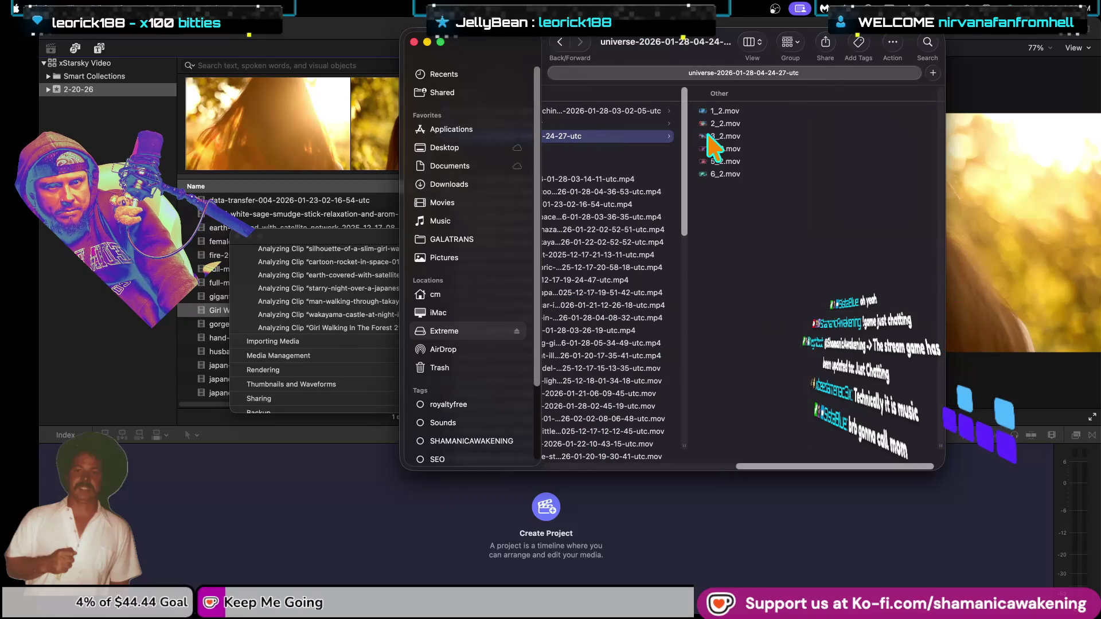
click(739, 110)
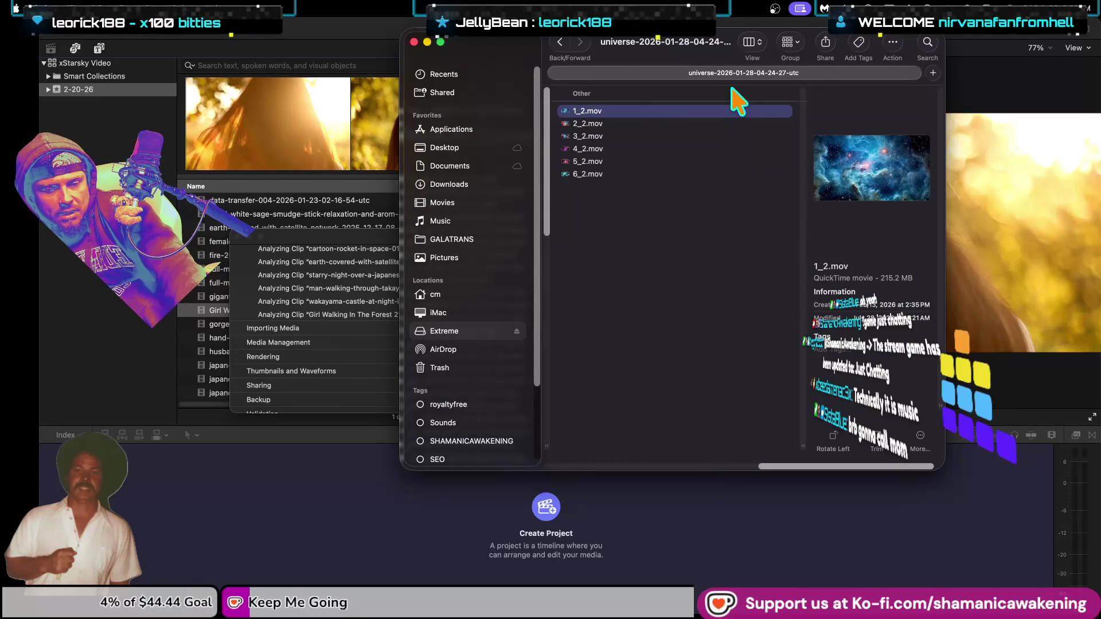
mouse_move(7, 144)
key(Down)
key(Down)
key(Down)
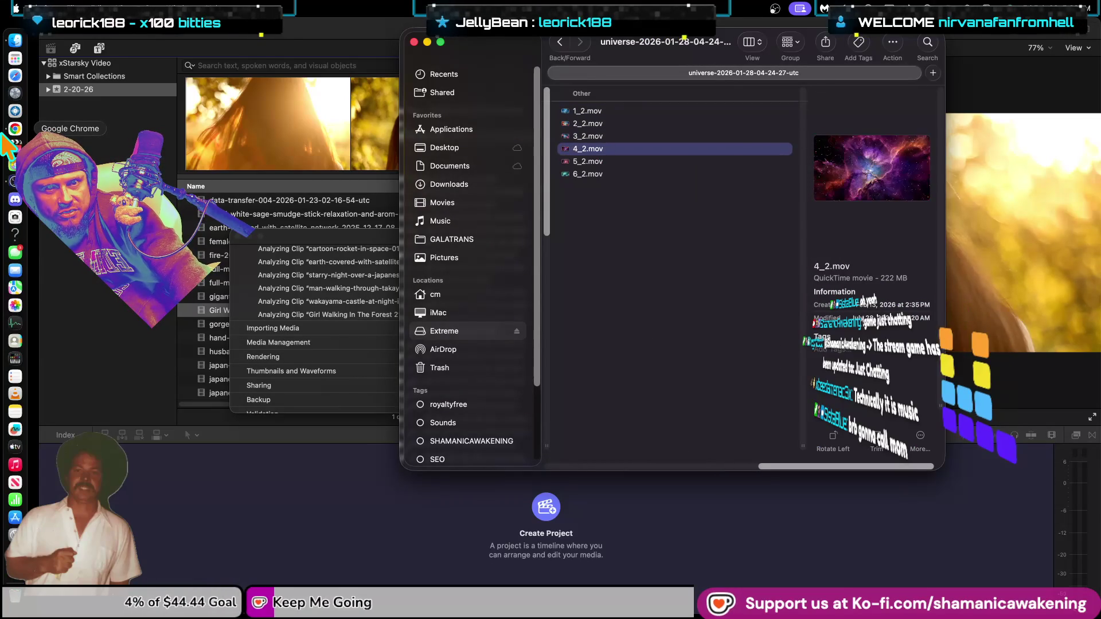
key(Down)
key(Down)
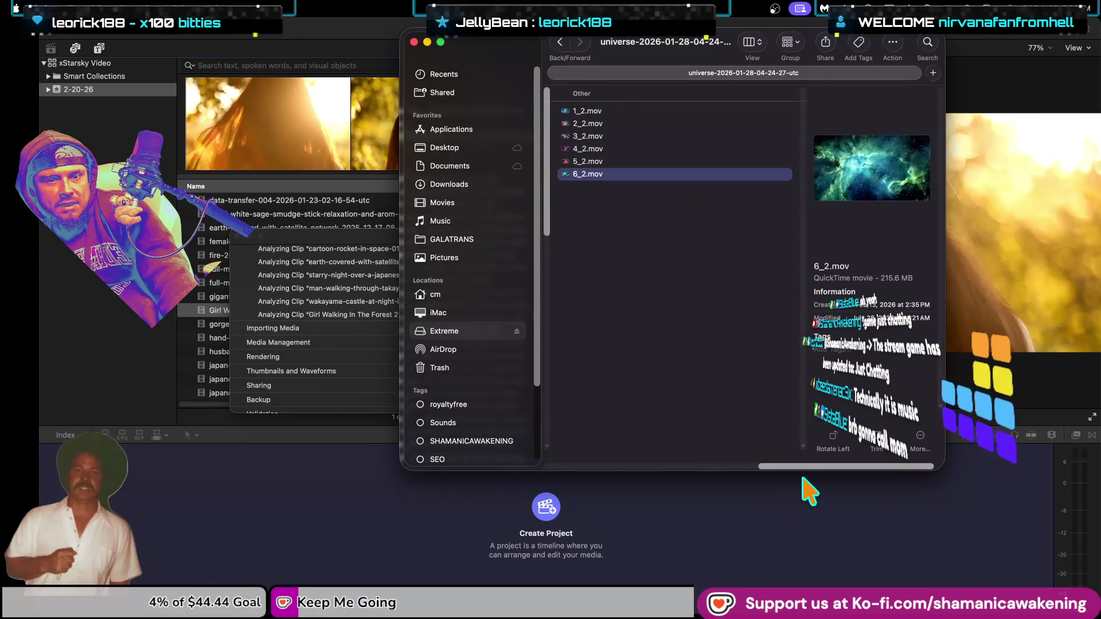
Step: Open the Universe Eye Loop Folder and preview Readme.txt and Universe Eye.mov
scroll(711, 453, left, 5)
click(745, 123)
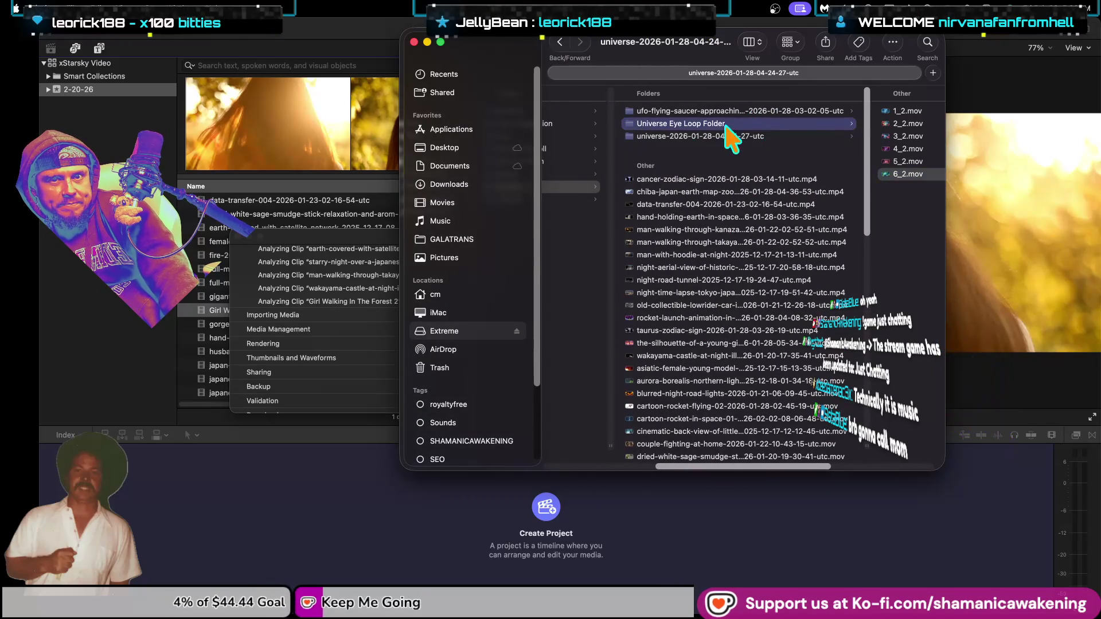
mouse_move(7, 134)
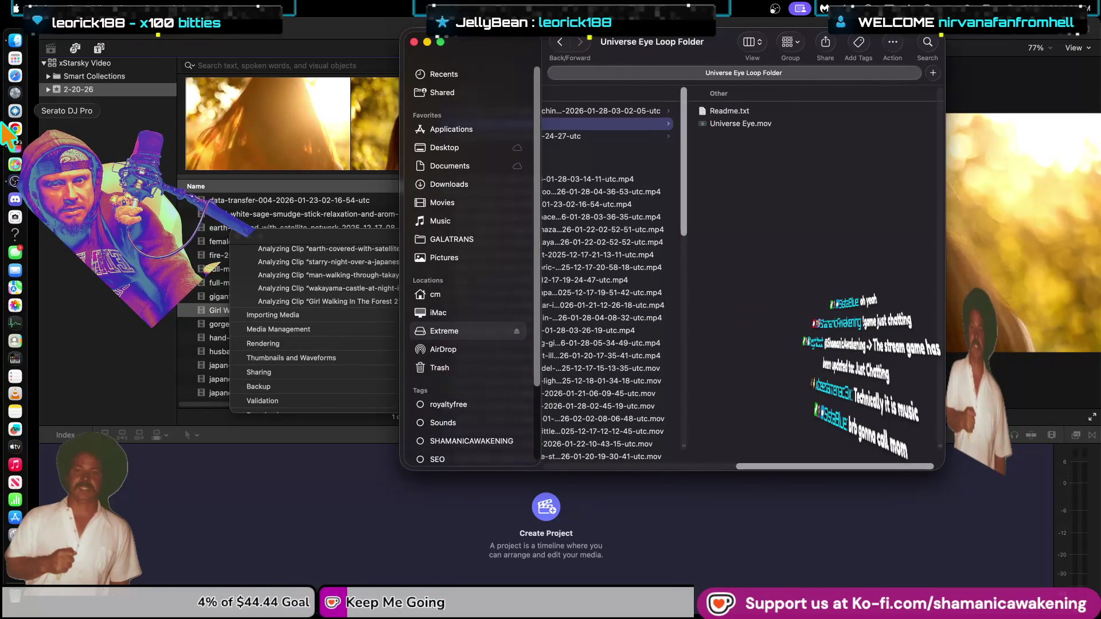
key(Right)
key(Down)
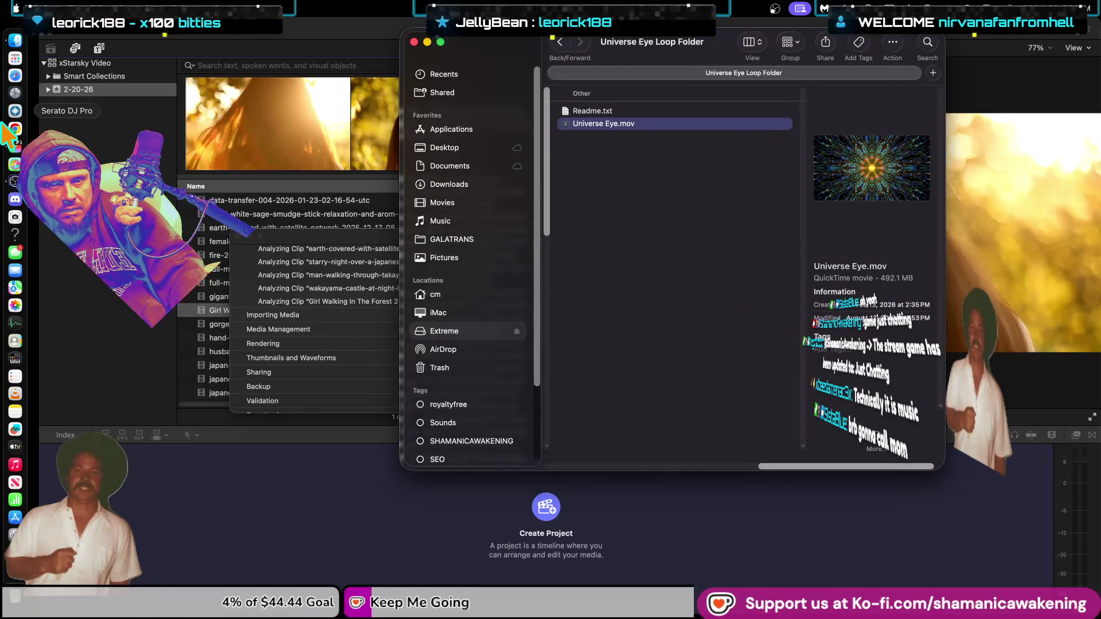
mouse_move(894, 172)
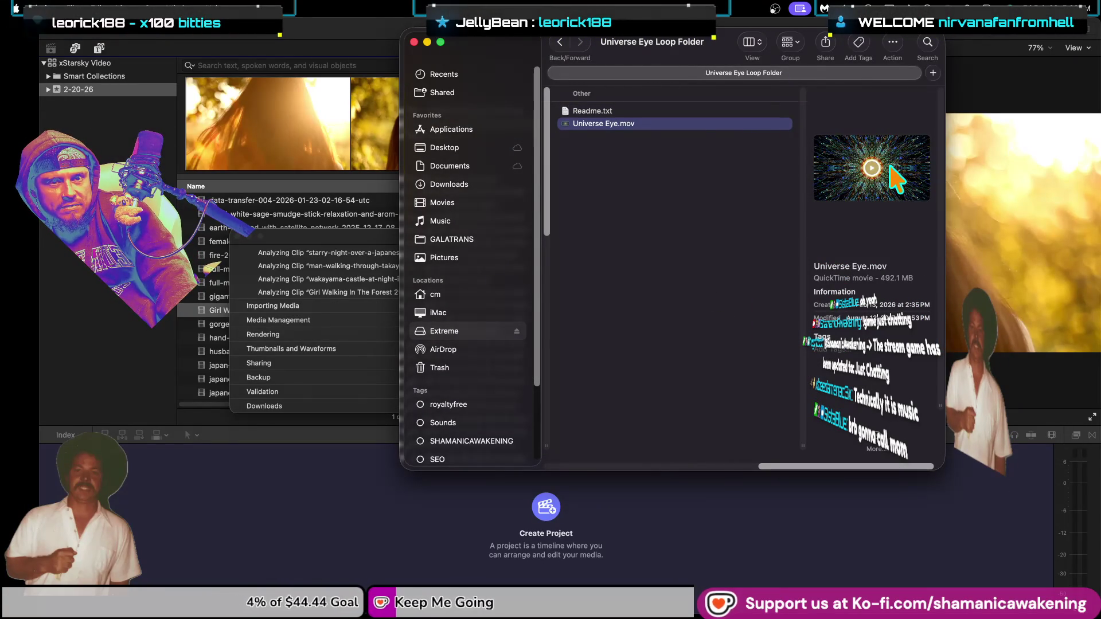
Step: Preview 1.mov, 2.mov and 3.mov in the UFO flying-saucer folder and select all three
key(Left)
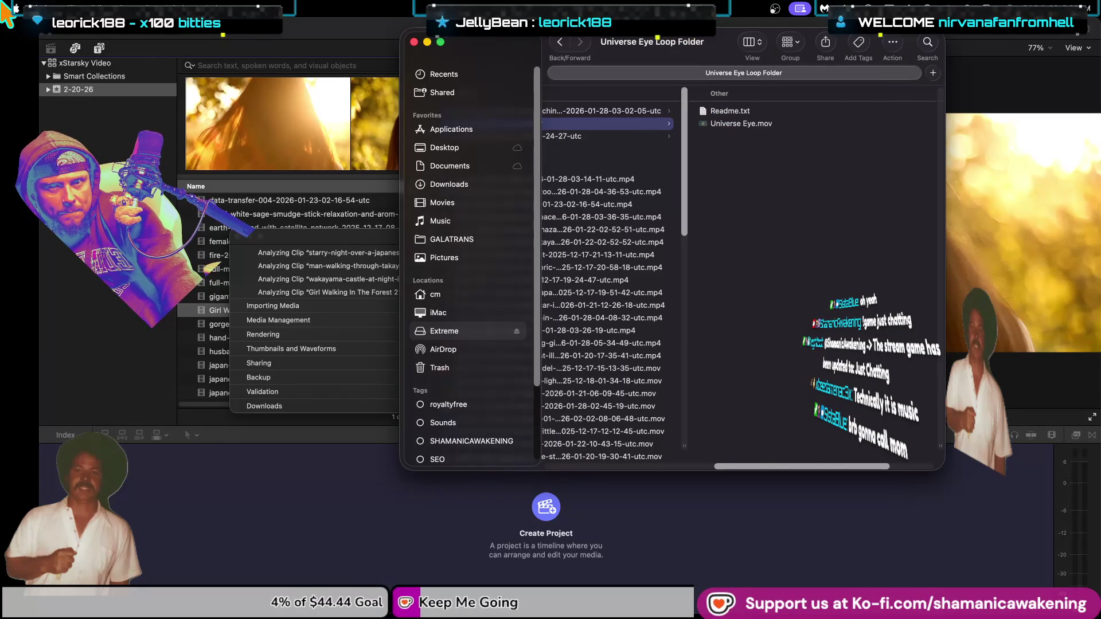
key(Up)
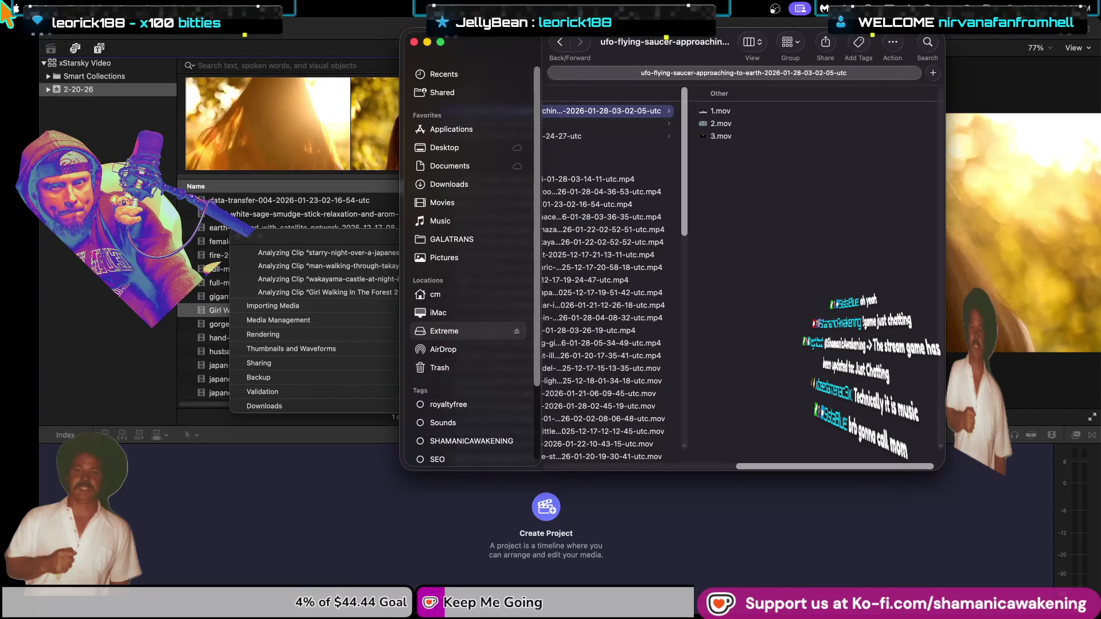
key(Right)
key(Down)
key(Down)
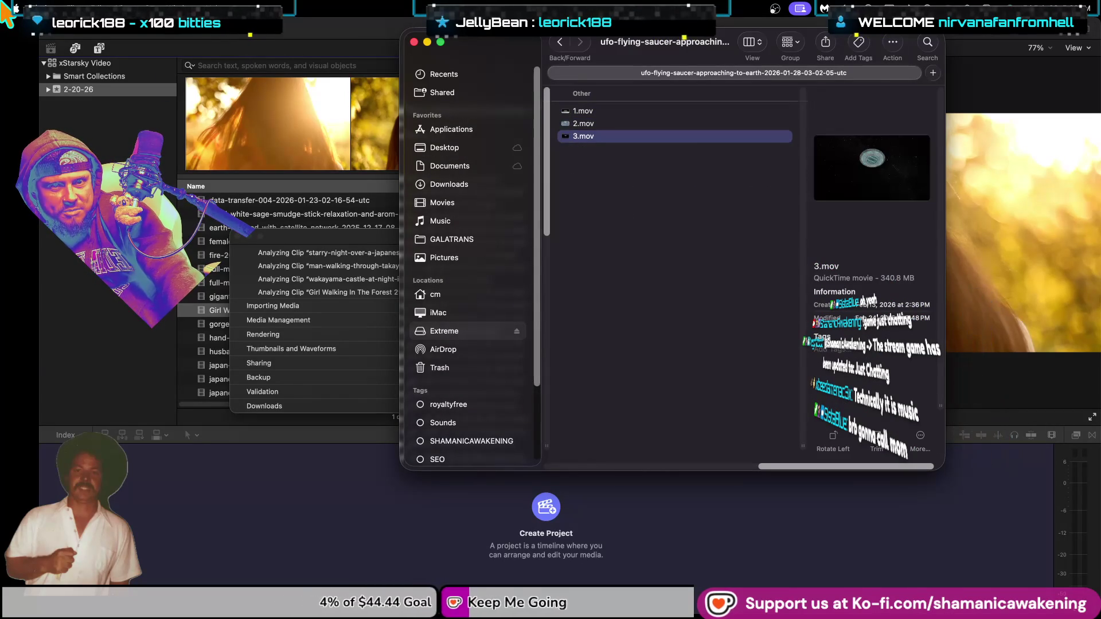
key(Up)
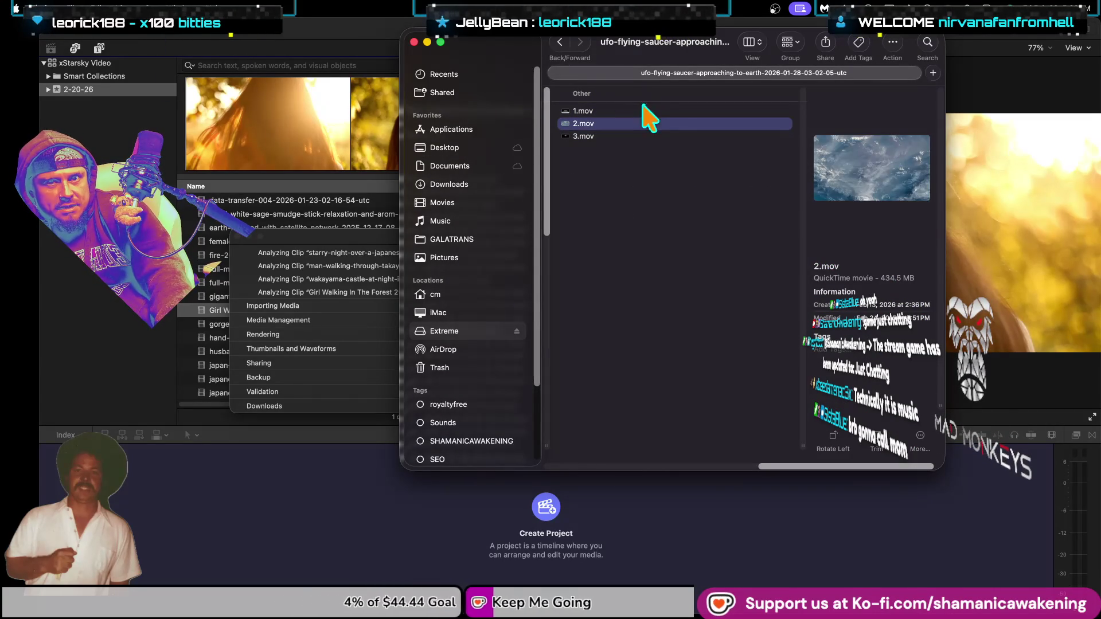
key(Up)
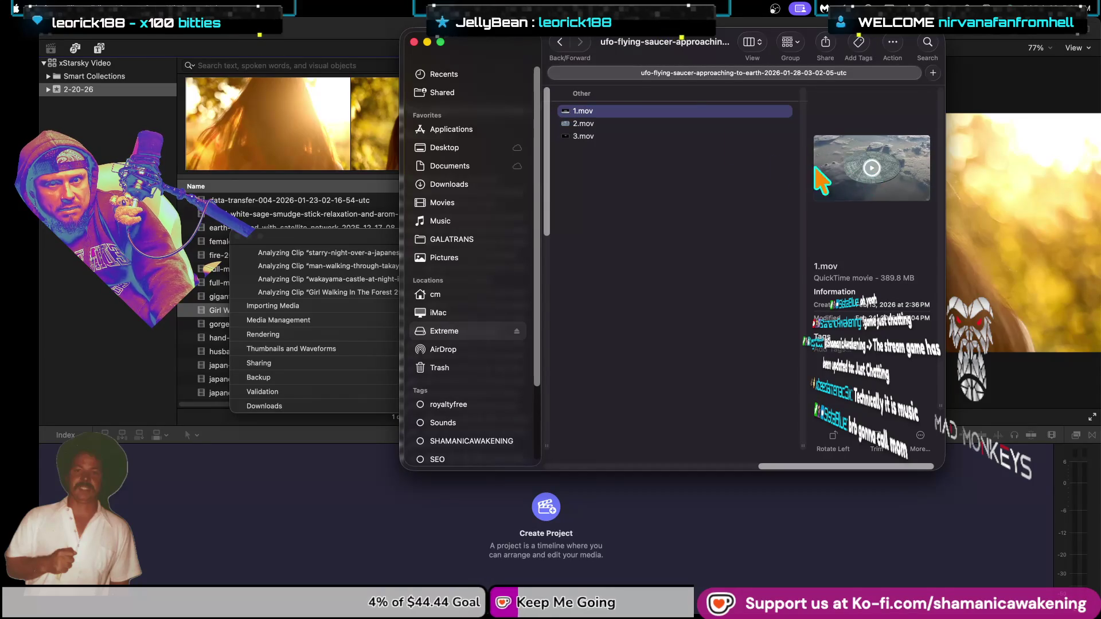
key(Down)
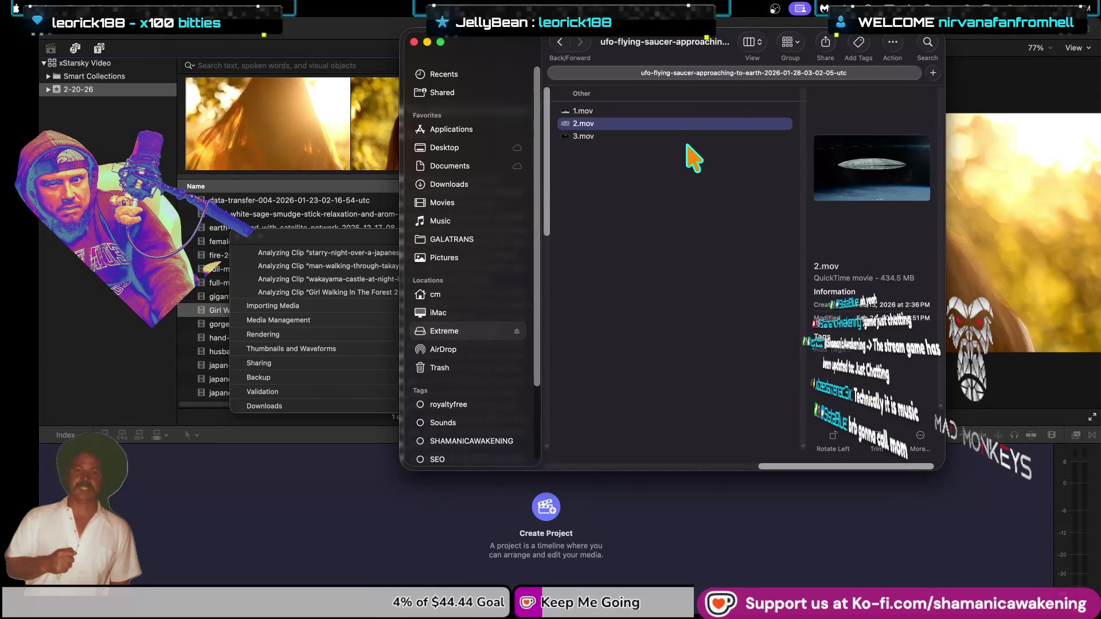
key(Down)
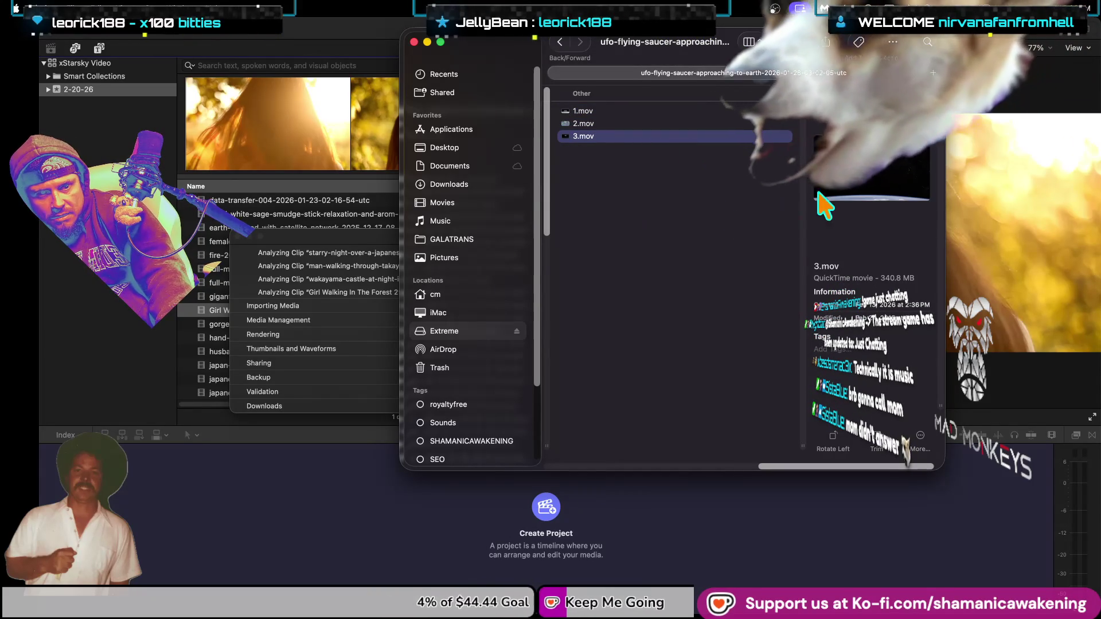
shift+click(583, 111)
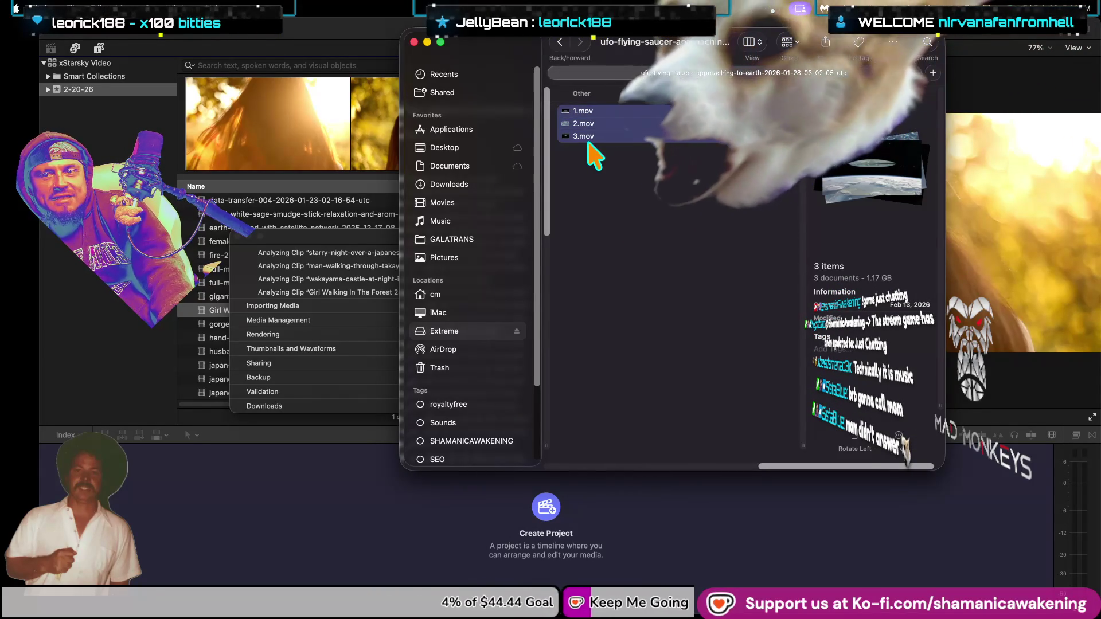
click(292, 248)
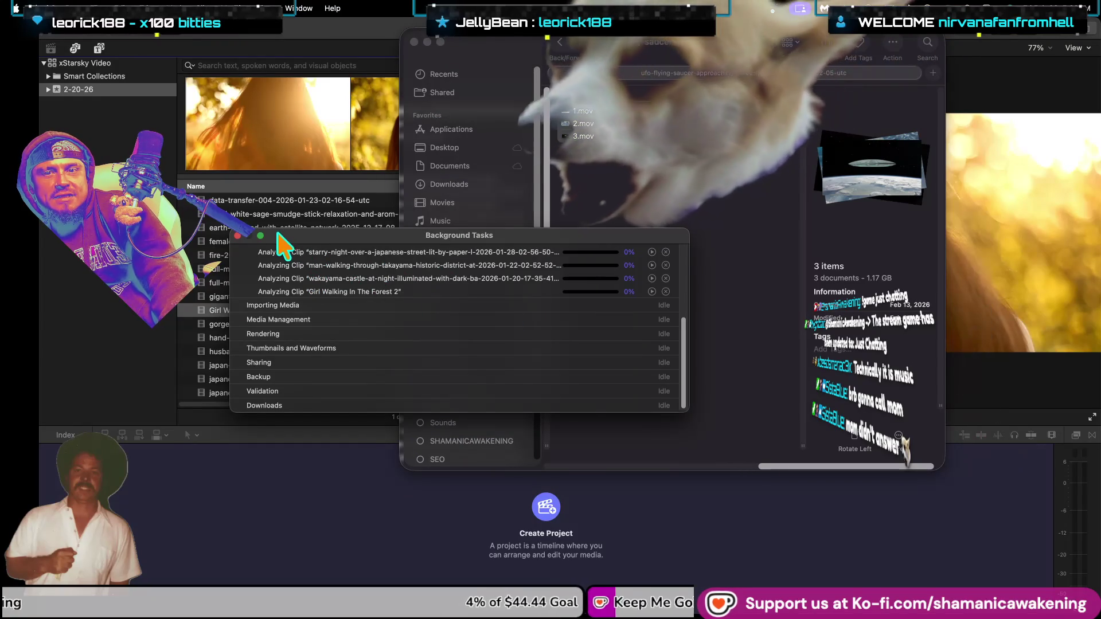
Step: Drag the three UFO clips from Finder into the Final Cut Pro browser
click(237, 235)
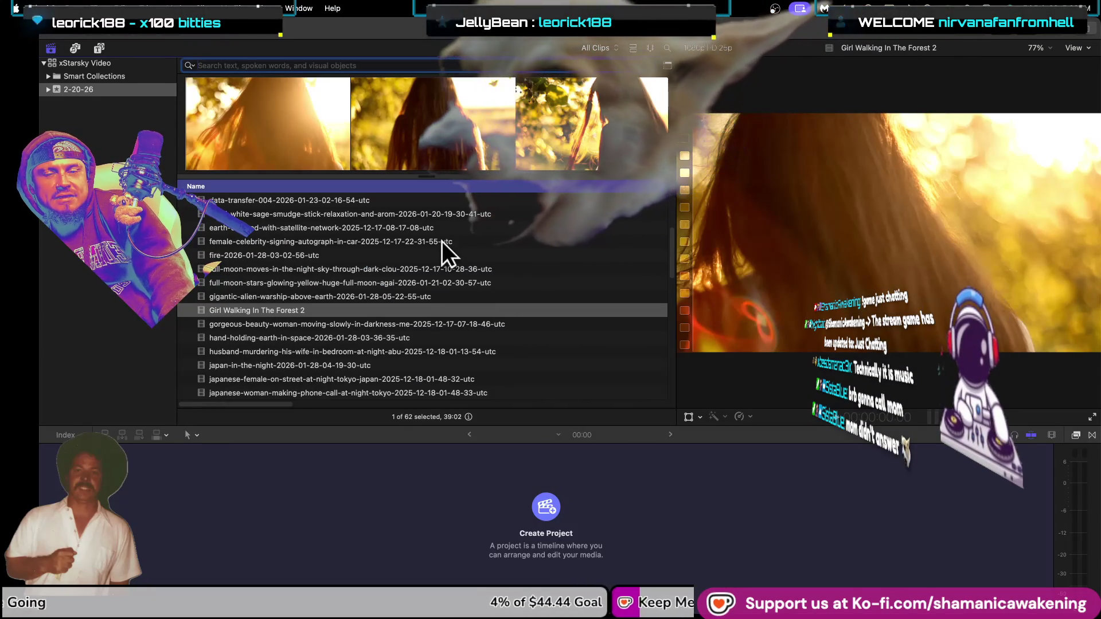
key(ctrl+Up)
click(897, 184)
mouse_move(623, 140)
mouse_down()
mouse_move(602, 152)
mouse_move(298, 126)
mouse_up()
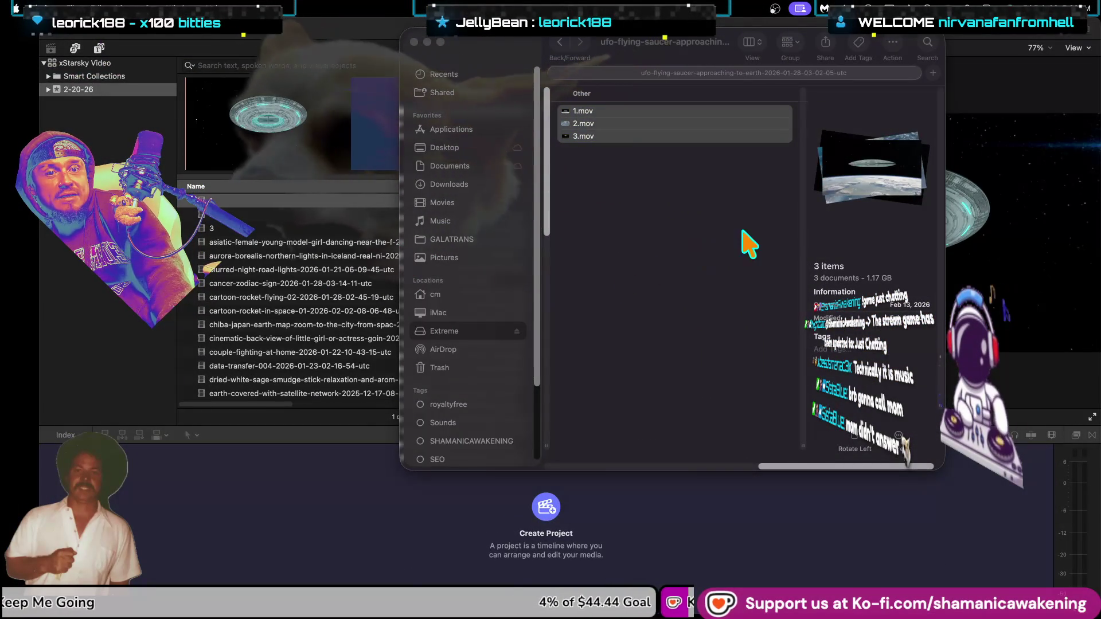
key(ctrl+Up)
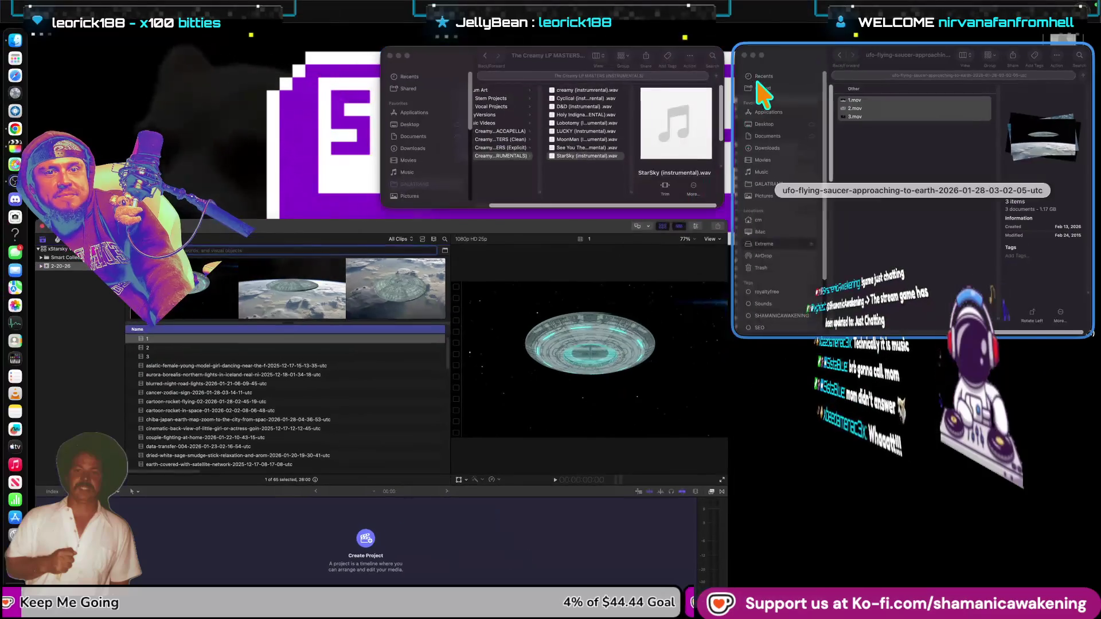
Step: Close the UFO folder and The Creamy LP MASTERS Finder windows to return to Final Cut Pro
click(764, 98)
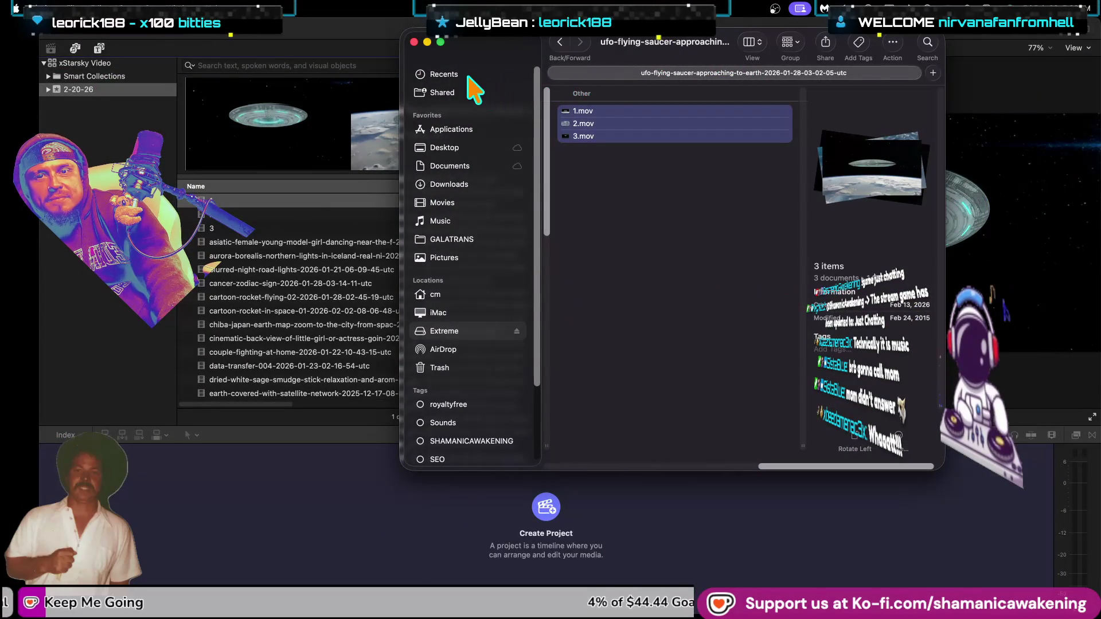
click(414, 42)
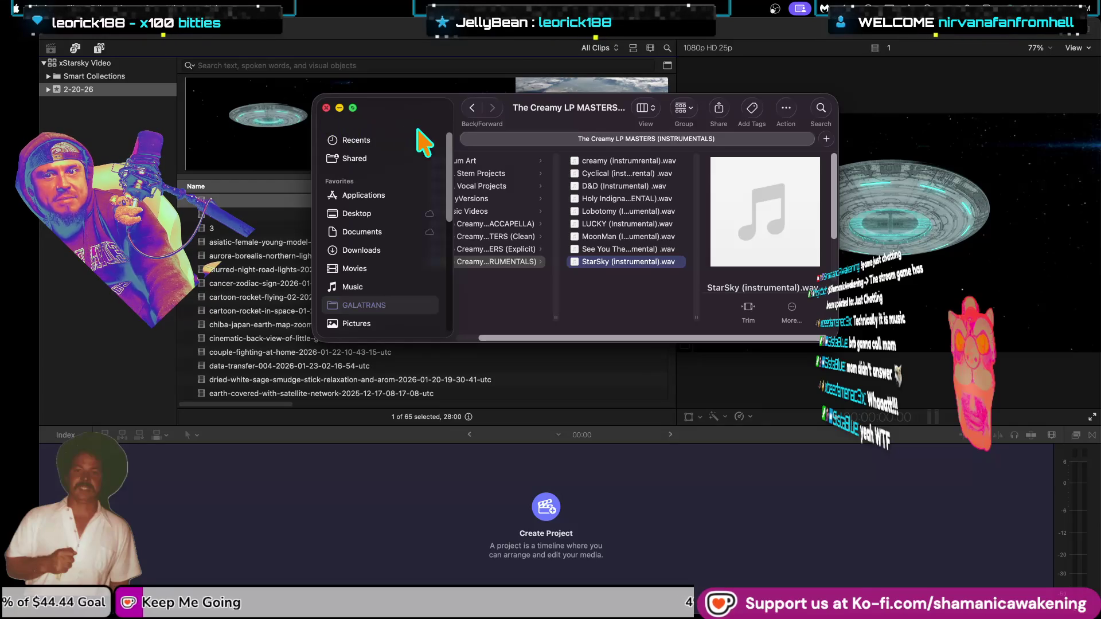
scroll(647, 352, left, 3)
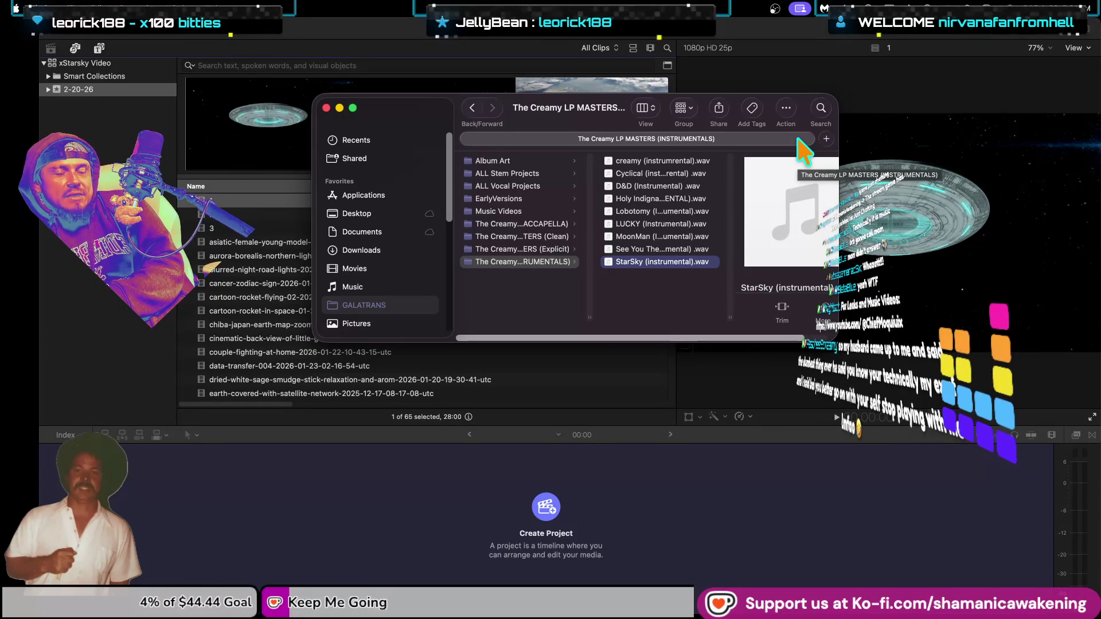
scroll(823, 340, right, 2)
scroll(820, 344, left, 2)
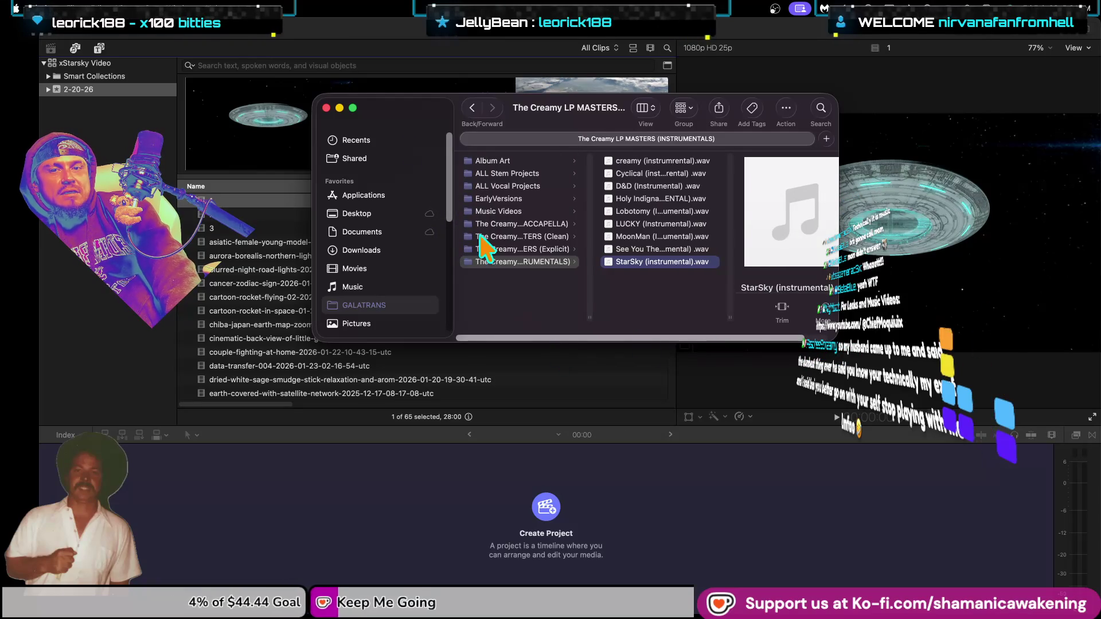
click(340, 108)
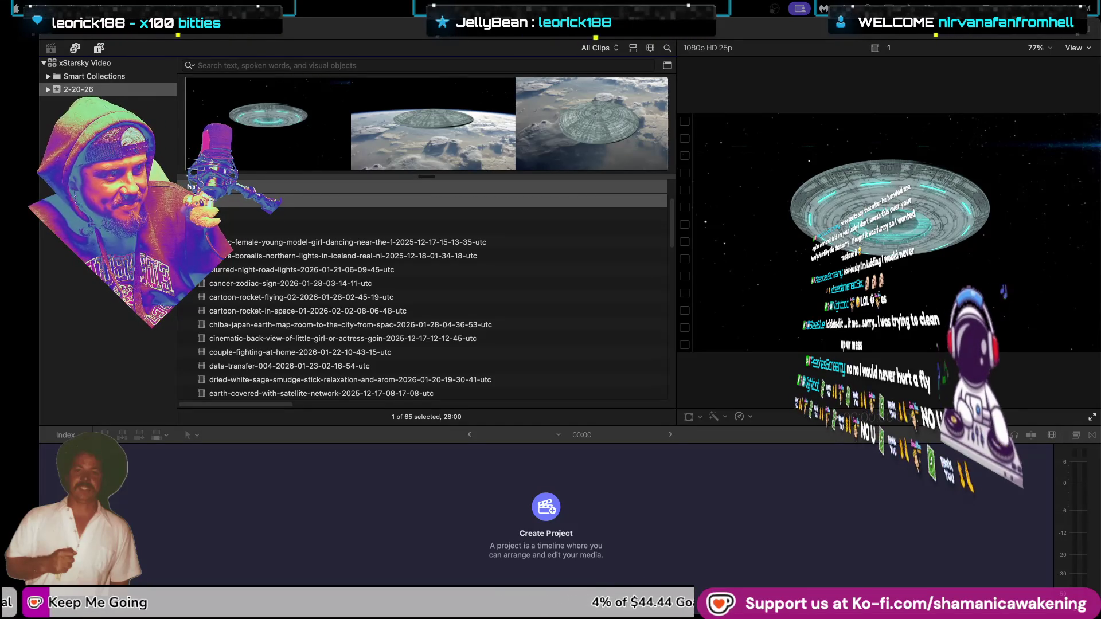
Step: Import the Naomi clip into the library and view it beside the UFO clip
drag(577, 346, 582, 385)
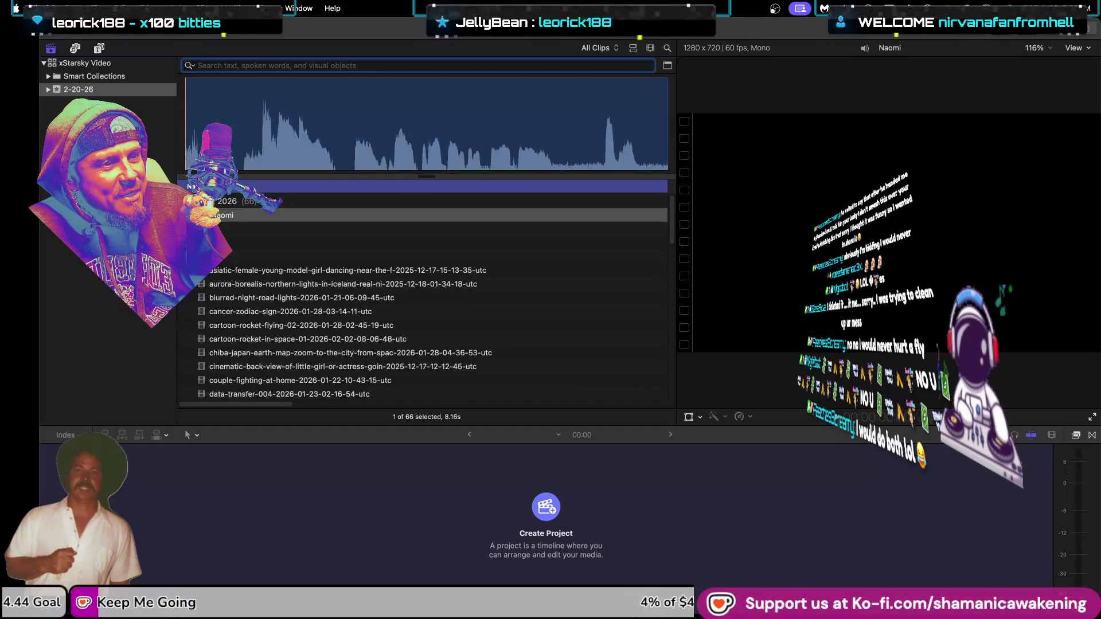
click(415, 229)
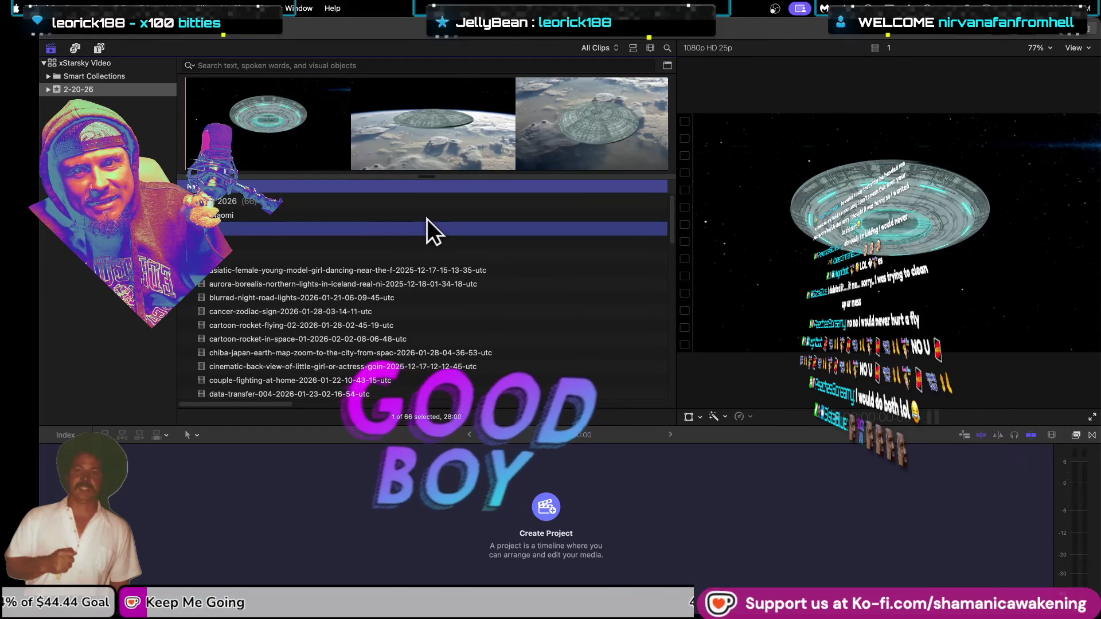
click(431, 215)
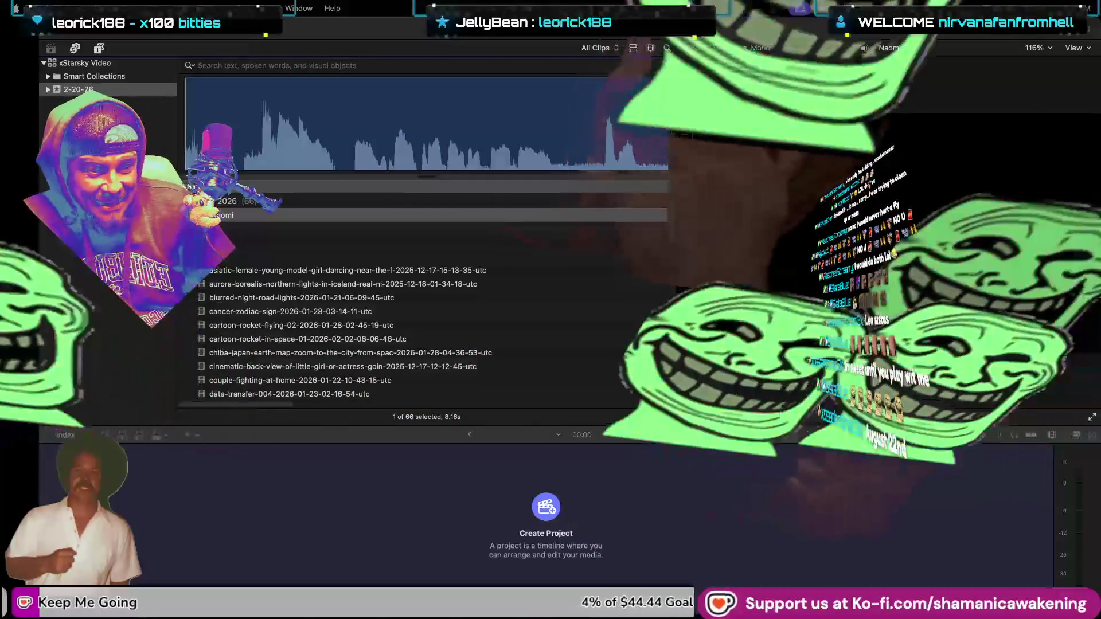
Step: Scroll through the browser clips and bring up the 2-20-26 event's context menu
scroll(491, 386, down, 3)
scroll(499, 369, down, 3)
scroll(522, 388, down, 3)
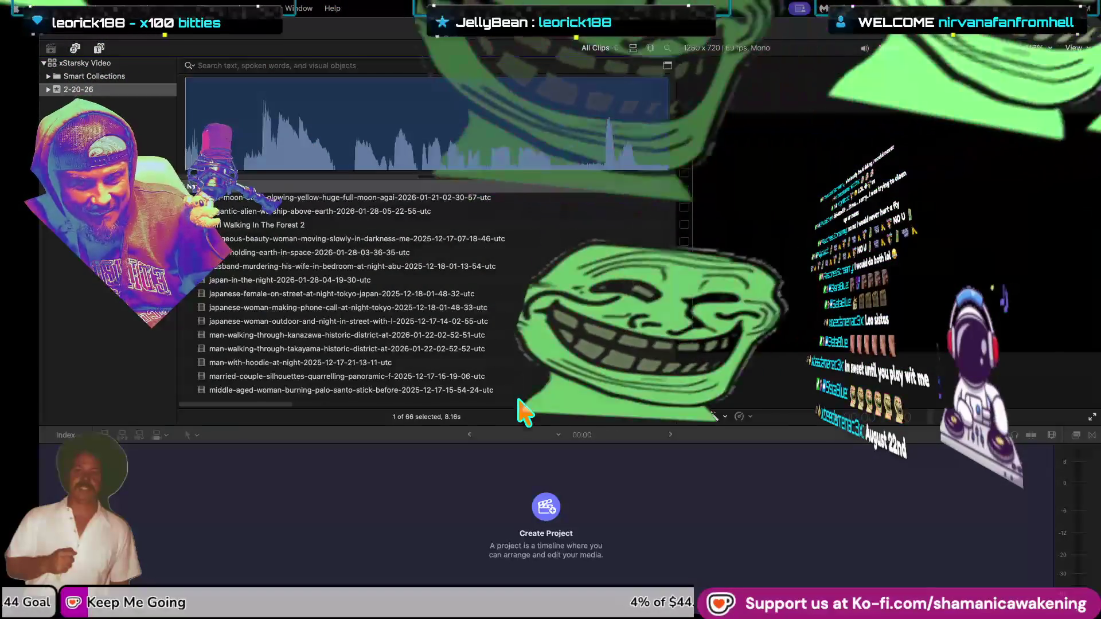
scroll(434, 361, up, 5)
scroll(430, 358, up, 3)
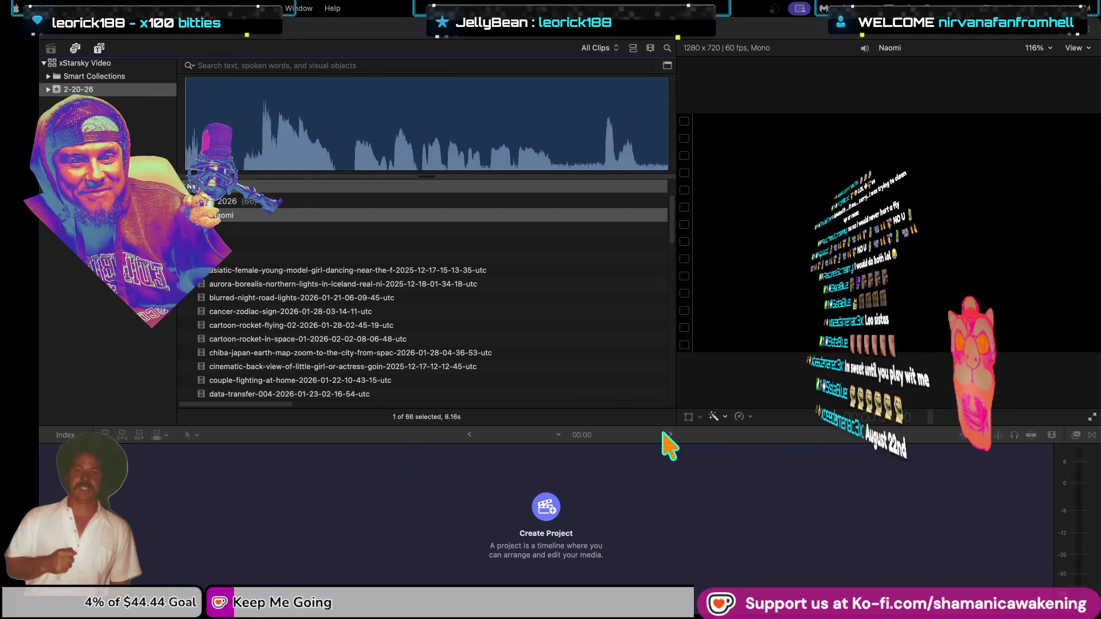
click(686, 448)
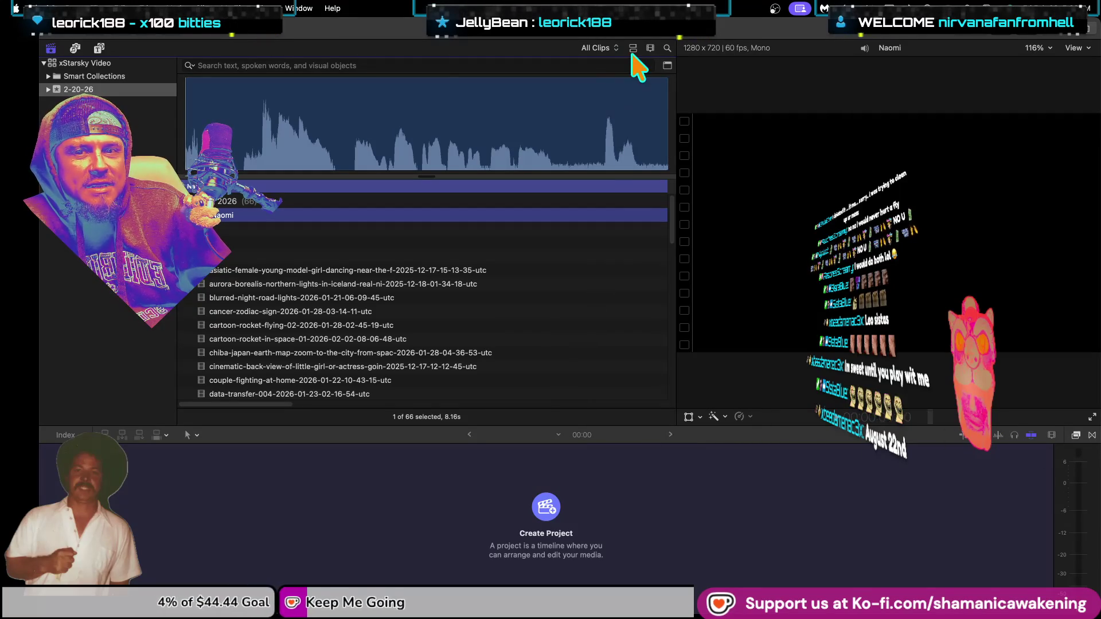
right_click(109, 90)
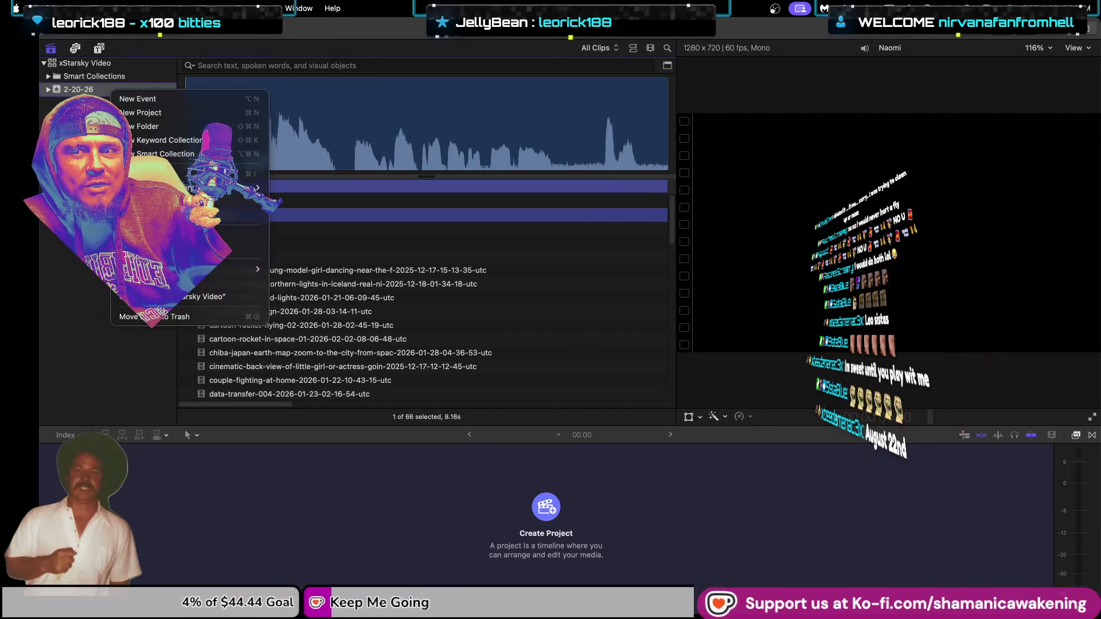
Step: Choose New Project from the 2-20-26 event's context menu
click(82, 89)
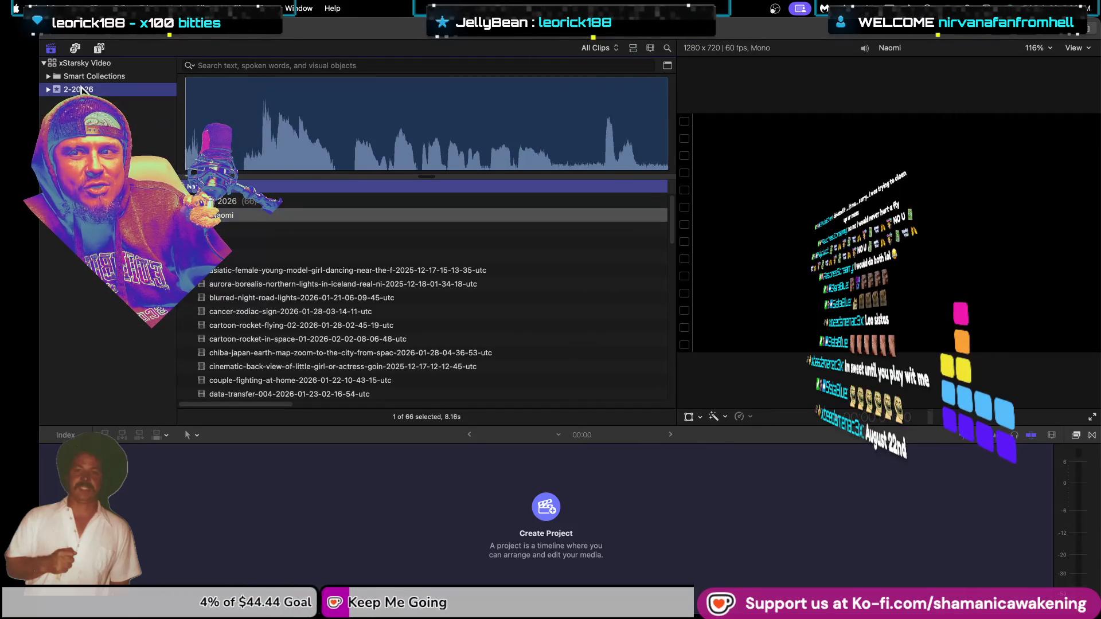
click(44, 90)
click(48, 90)
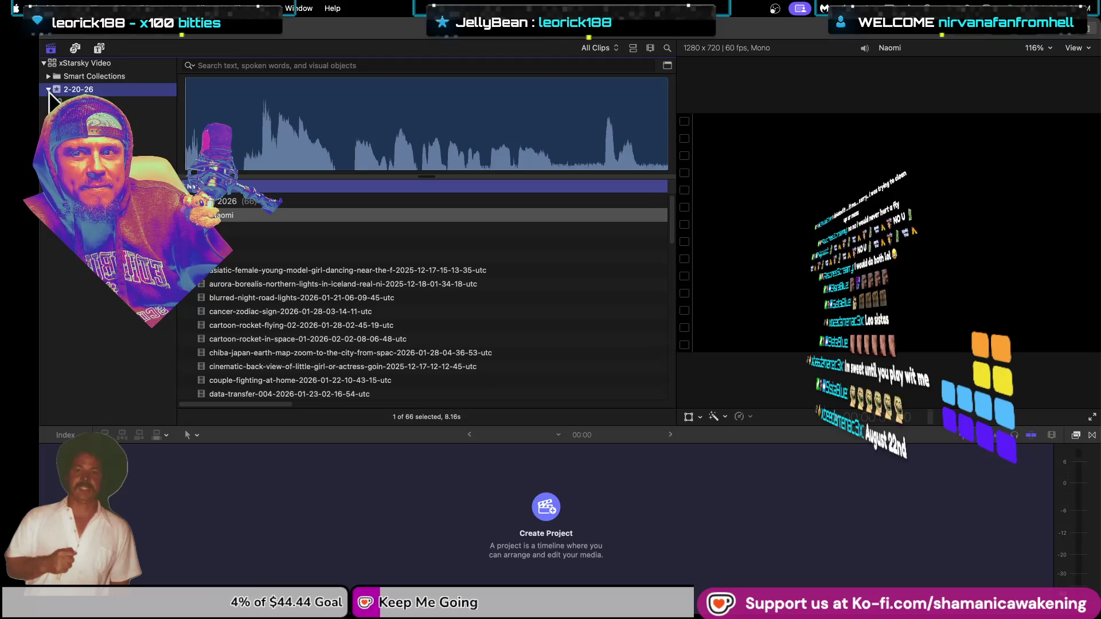
right_click(81, 124)
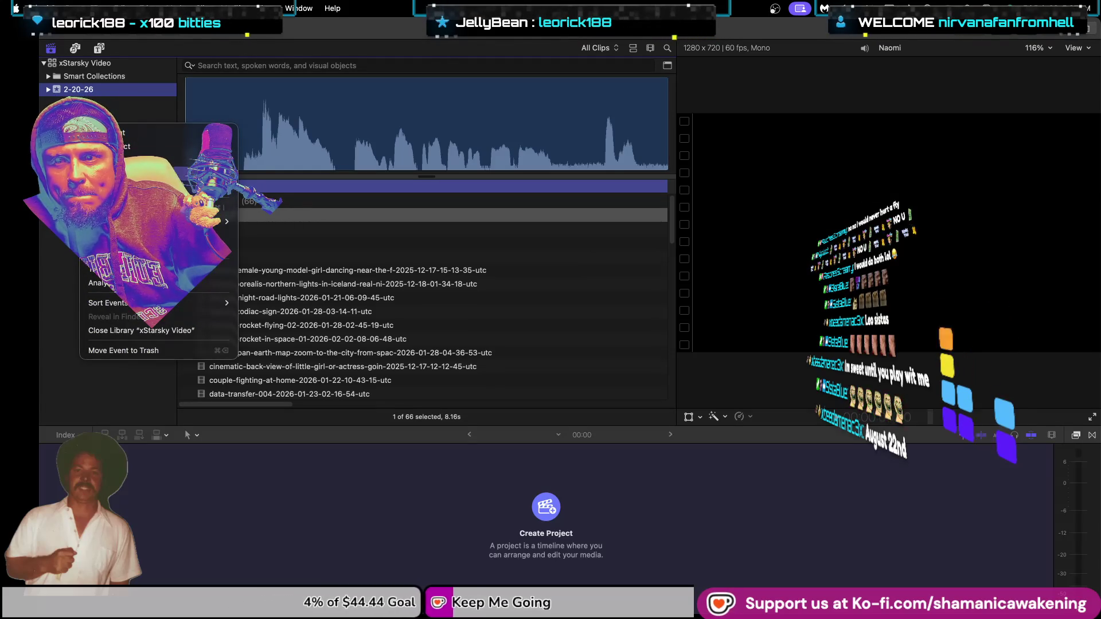
click(106, 147)
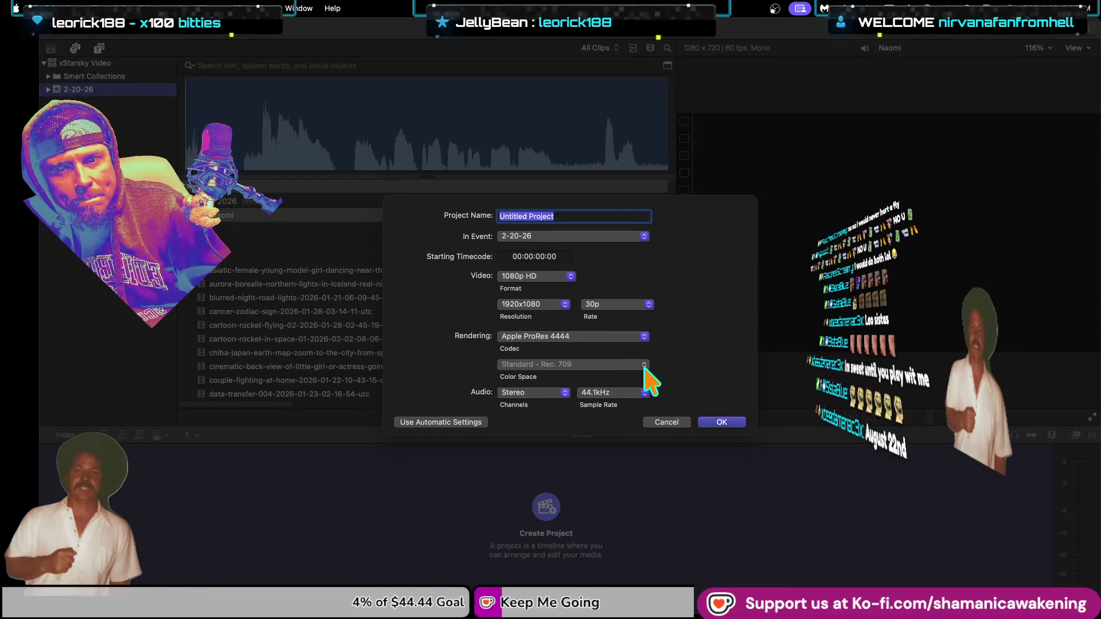
Step: Name the new project 'xStarsky' and create it
click(605, 215)
triple_click(605, 215)
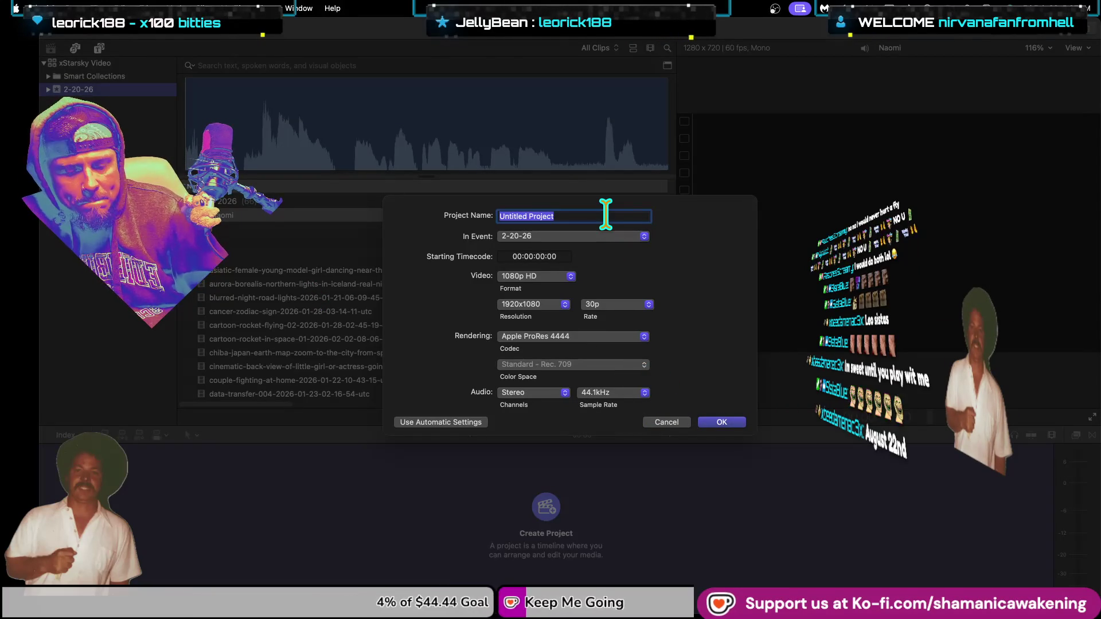
text(xStarsky)
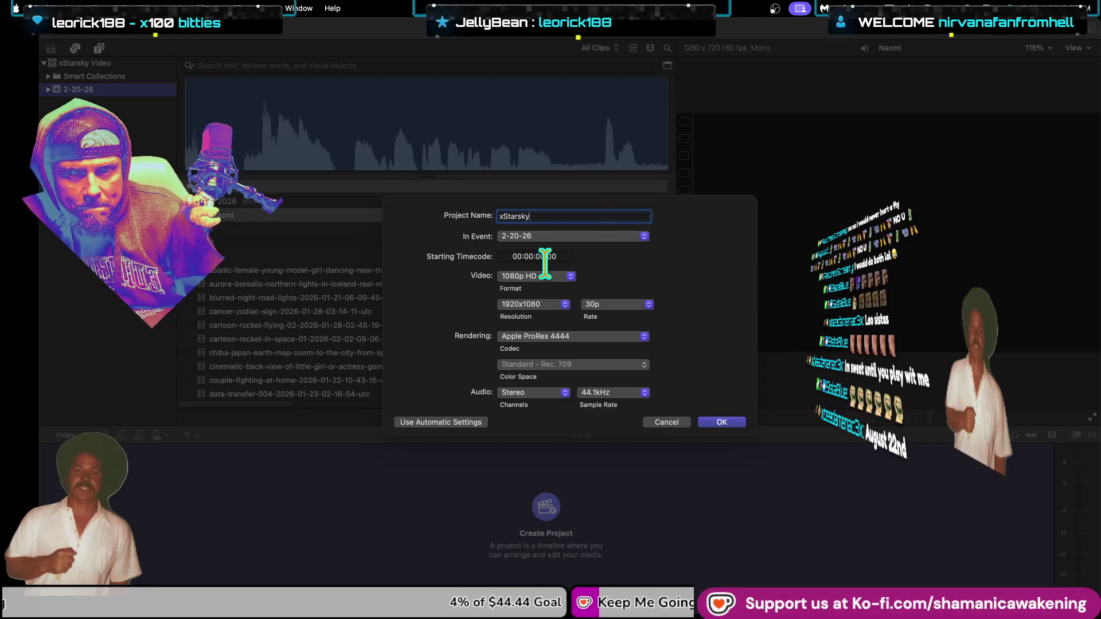
click(711, 419)
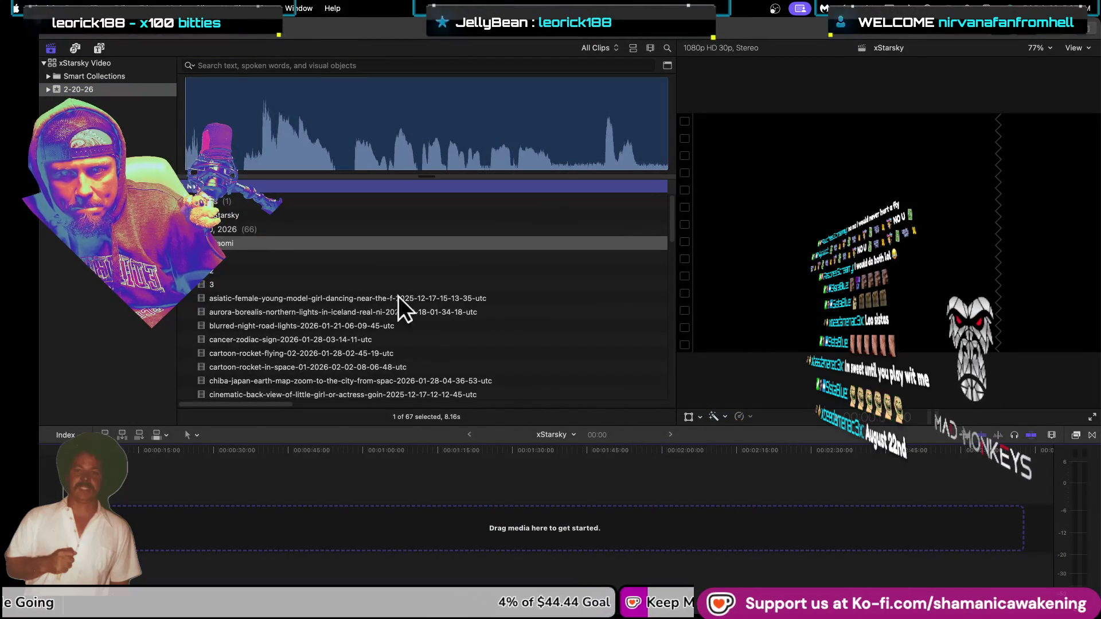
Step: Append the Naomi audio clip to the start of the xStarsky timeline
drag(263, 287, 136, 541)
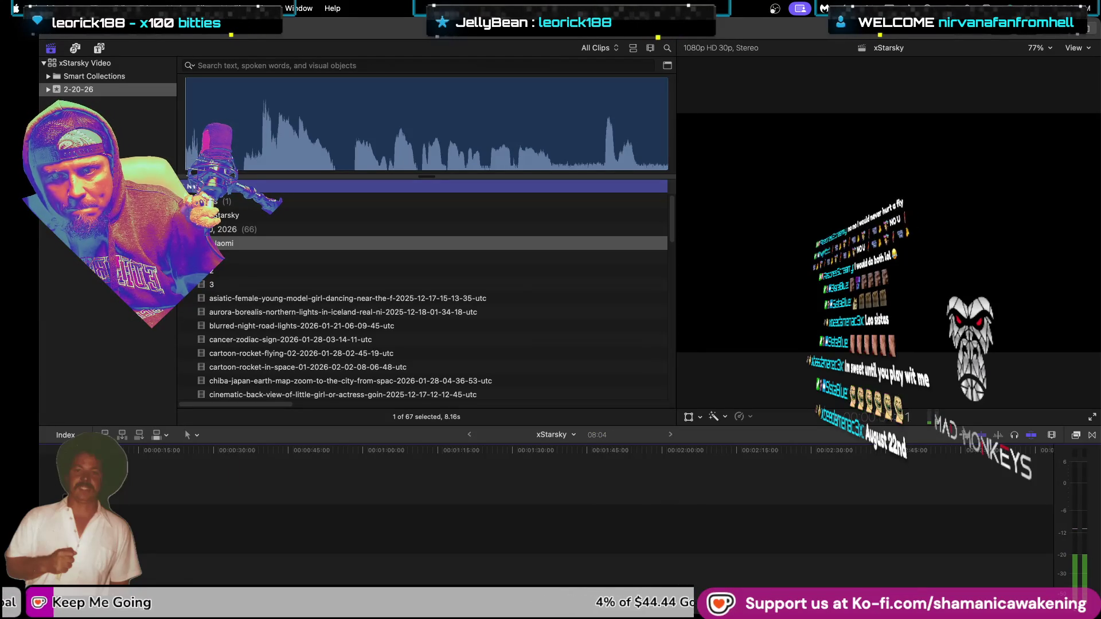
key(XF86AudioRaiseVolume)
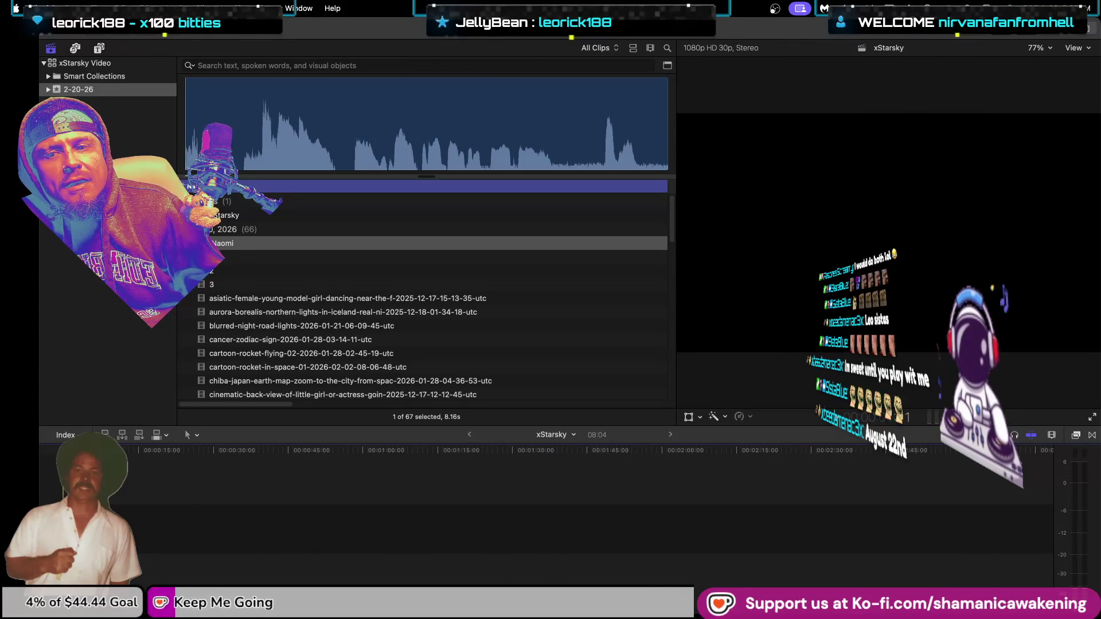
key(e)
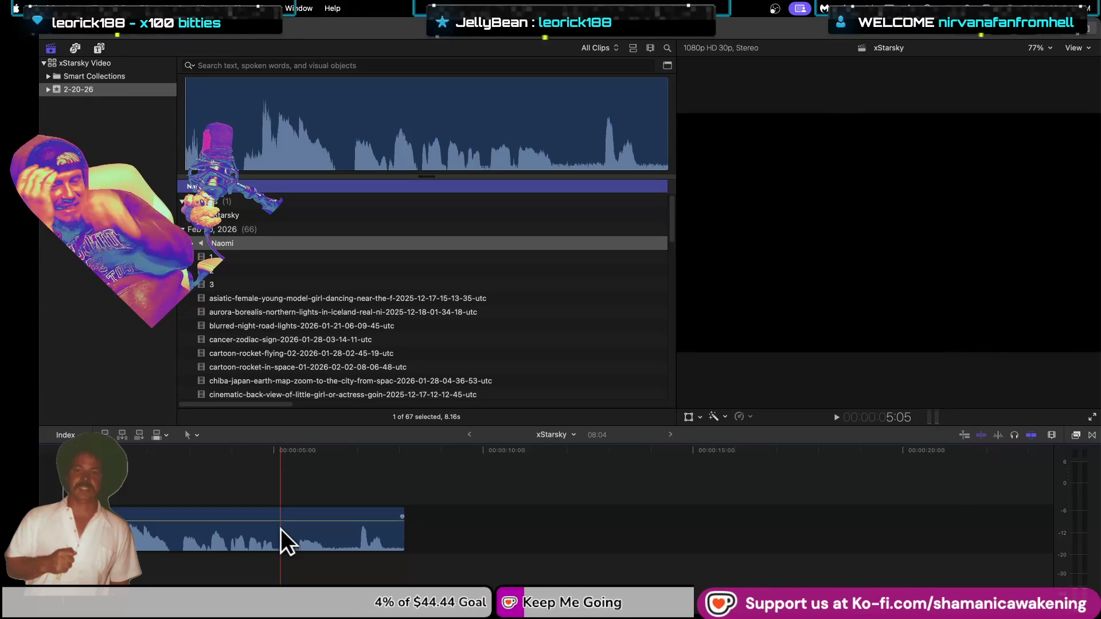
Step: Play the project and trim the Naomi clip's start so xStarsky runs 07:04
key(Home)
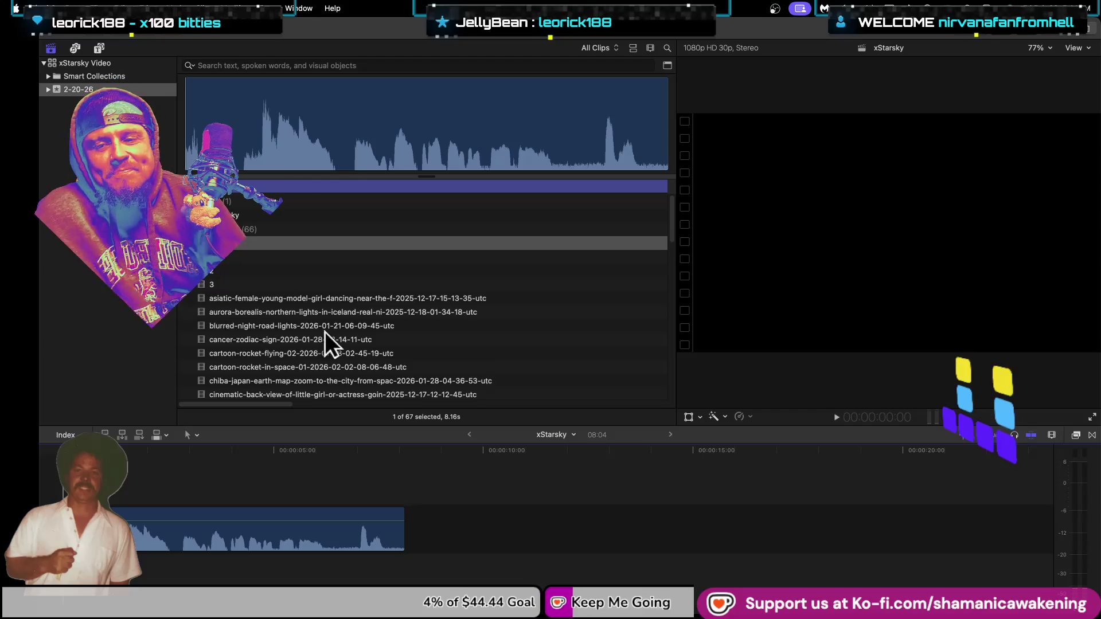
scroll(325, 331, down, 5)
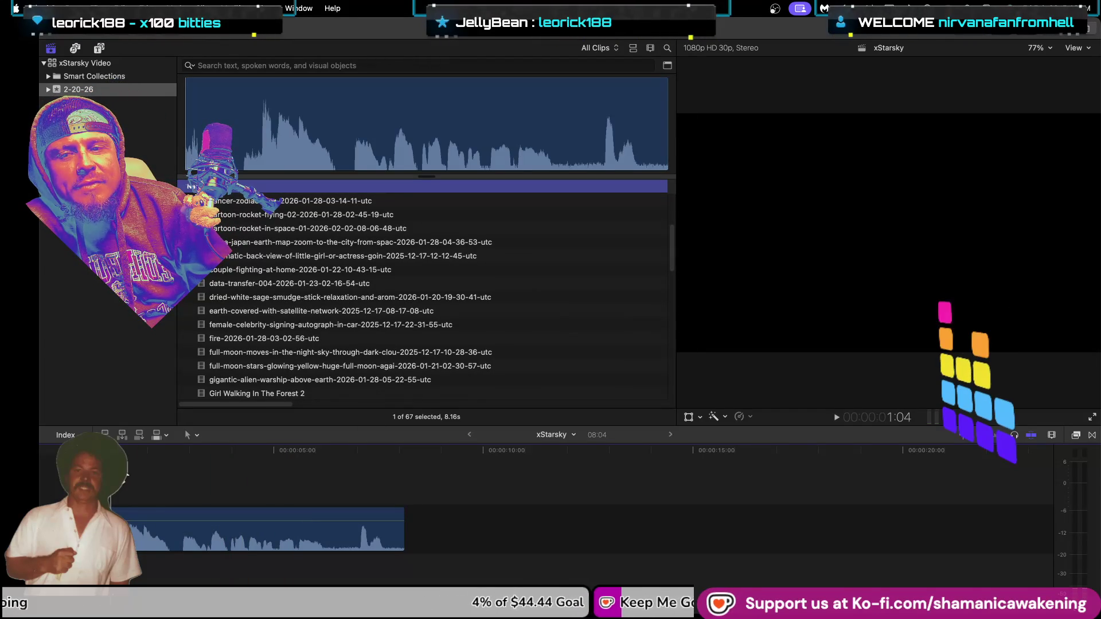
click(837, 415)
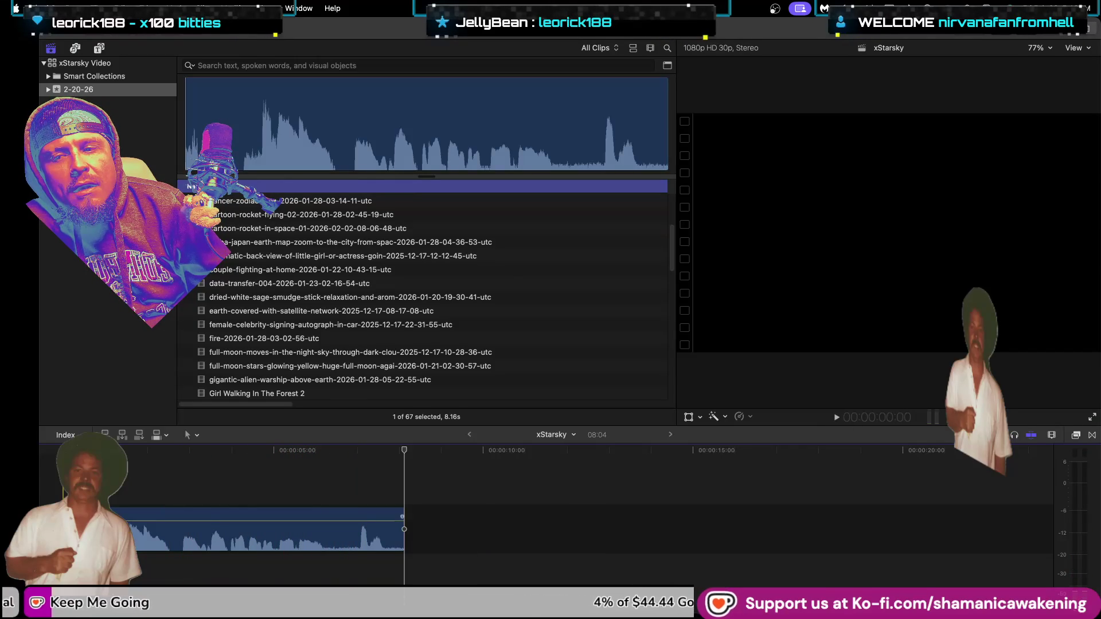
drag(65, 516, 99, 516)
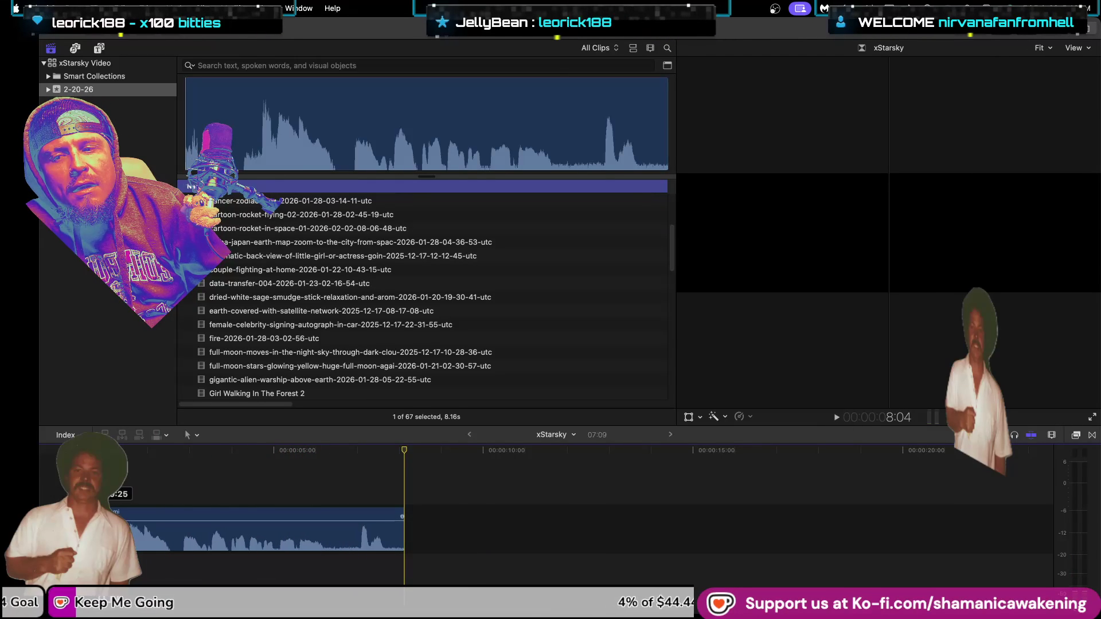
click(148, 492)
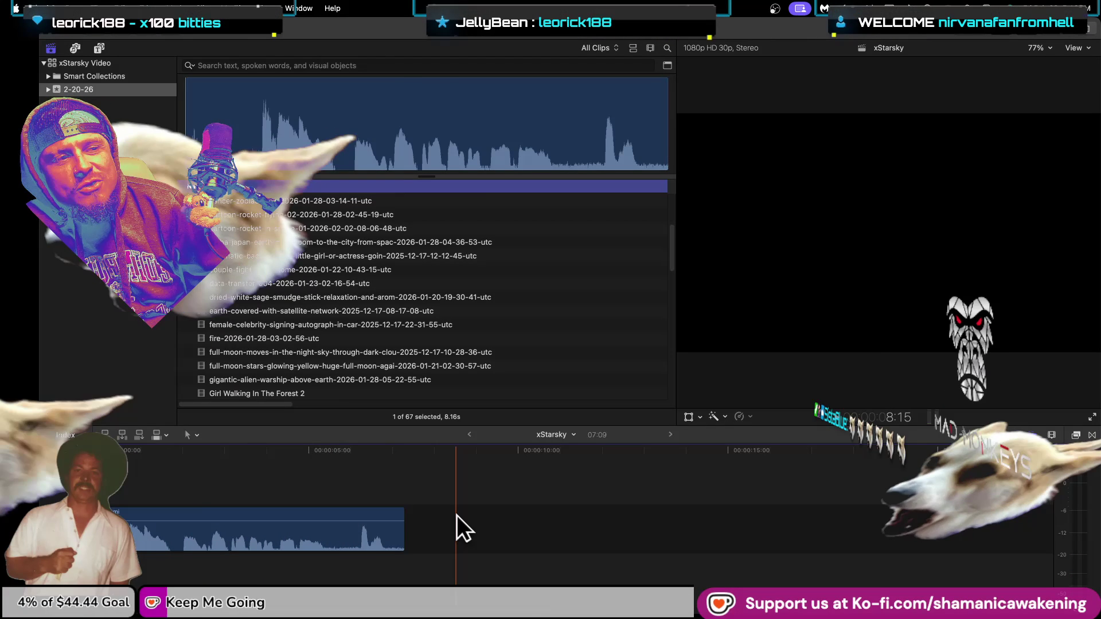
mouse_move(192, 521)
drag(100, 528, 108, 527)
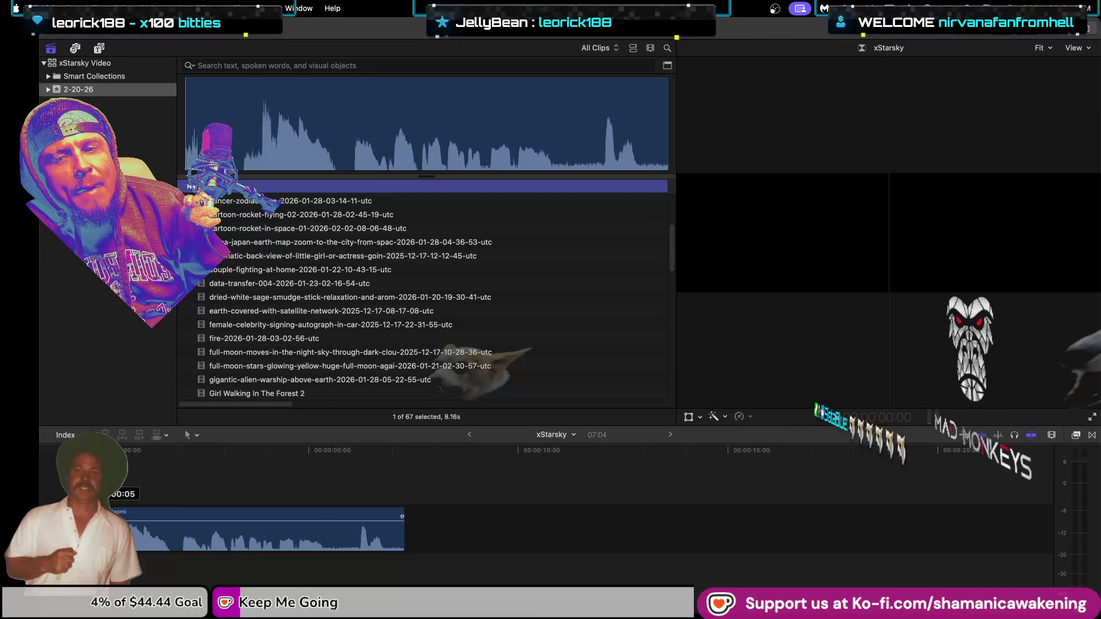
Step: Preview the cancer-zodiac-sign clip, then mark a range in the Starsky6 clip
scroll(396, 264, up, 2)
click(401, 225)
scroll(366, 339, down, 5)
scroll(366, 339, down, 8)
click(380, 284)
drag(193, 137, 630, 155)
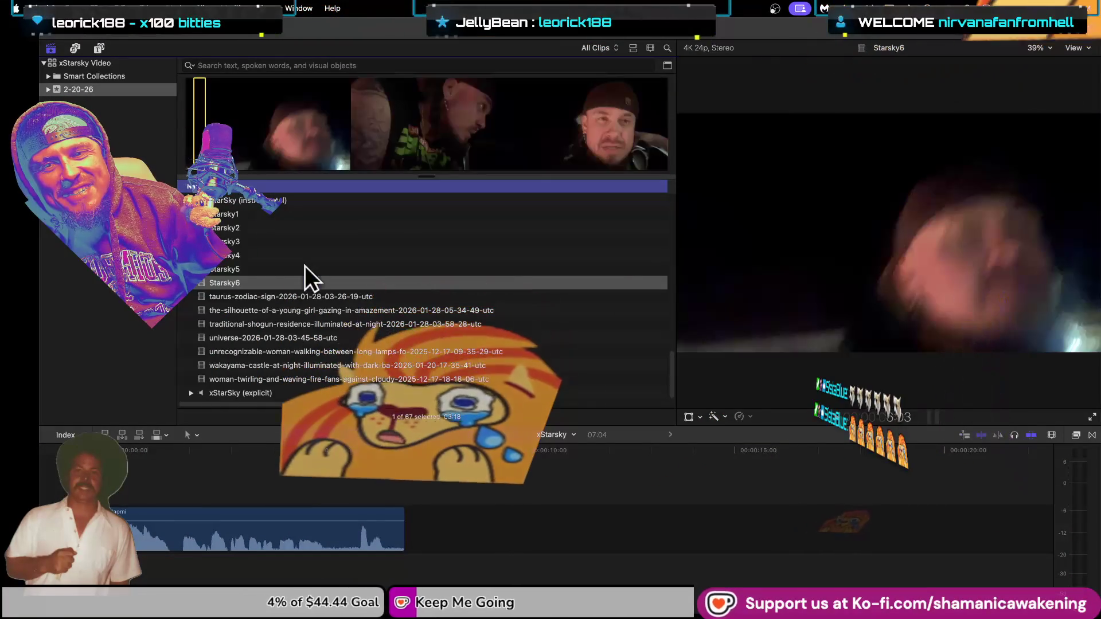
click(305, 267)
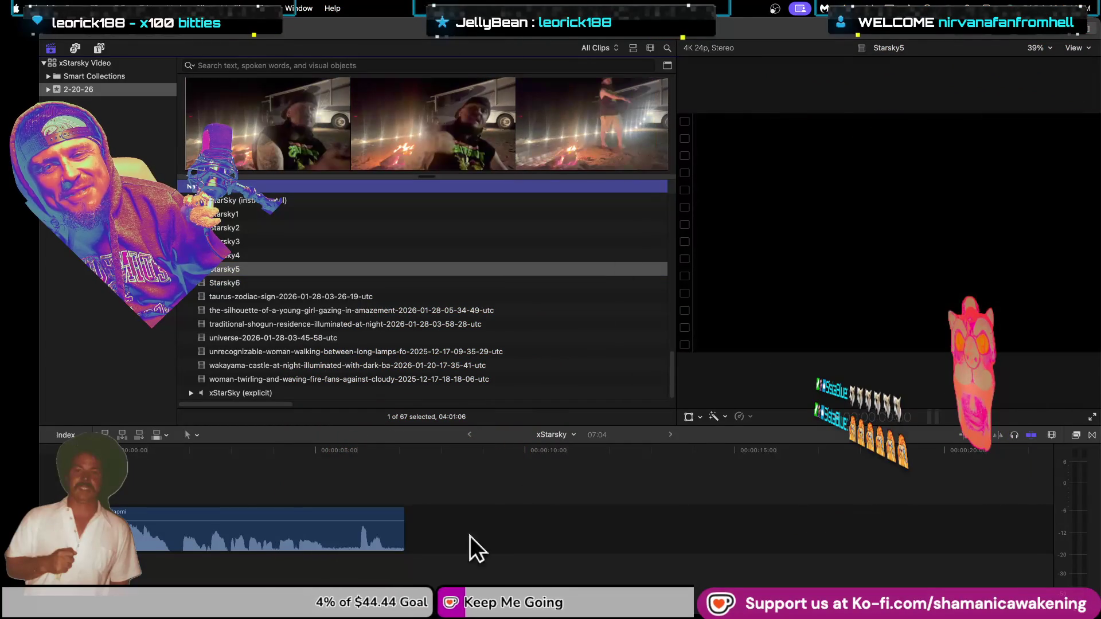
click(330, 255)
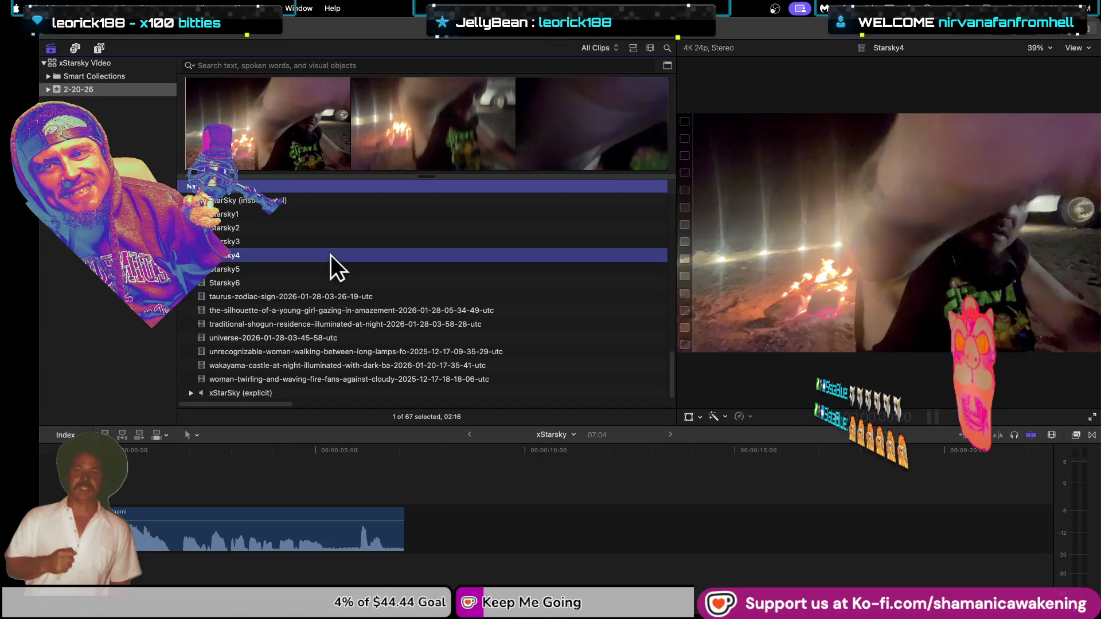
key(Up)
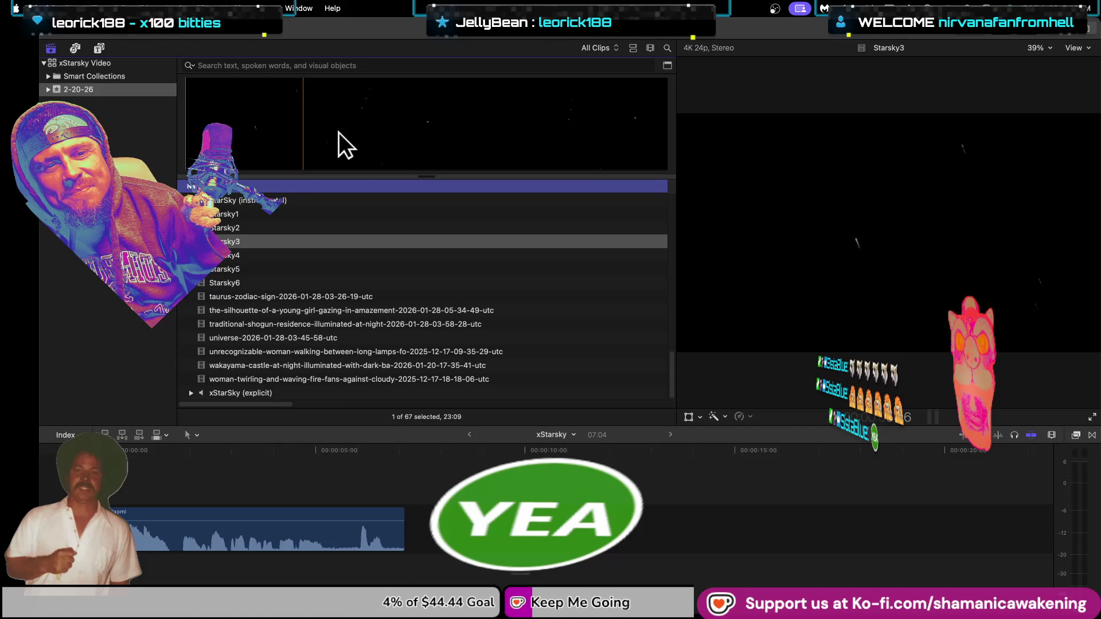
click(294, 238)
key(Up)
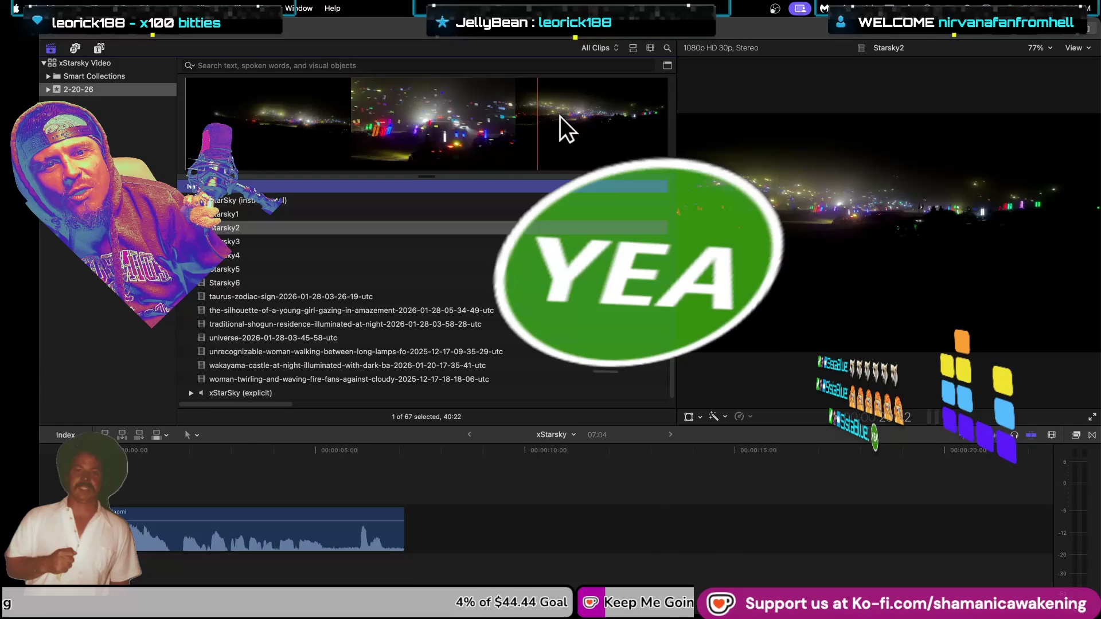
click(390, 216)
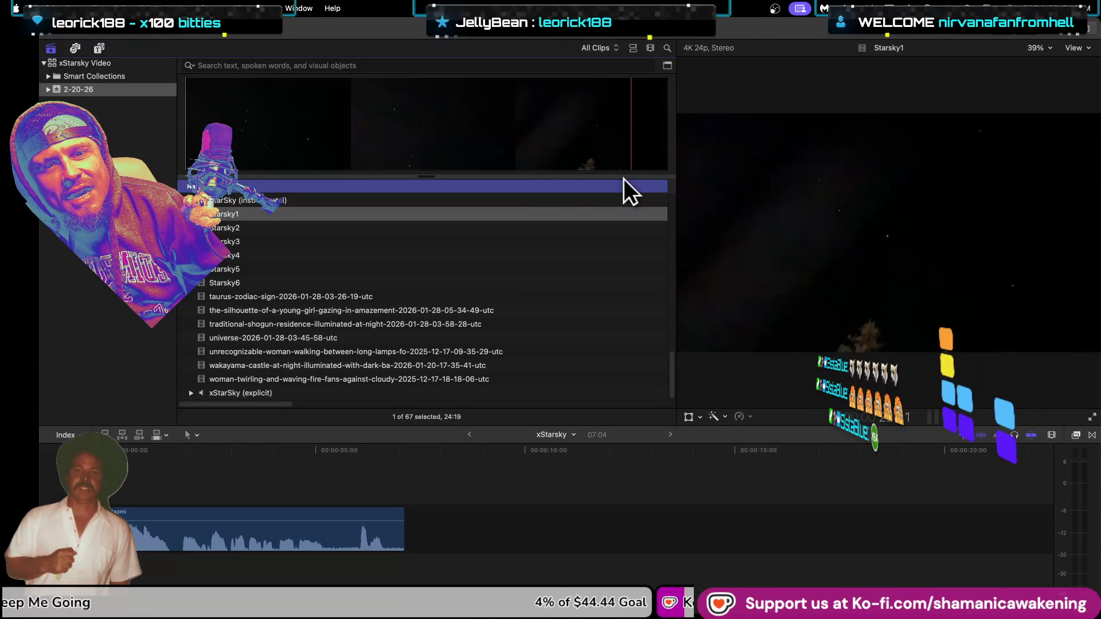
click(362, 310)
click(363, 296)
click(390, 310)
click(387, 443)
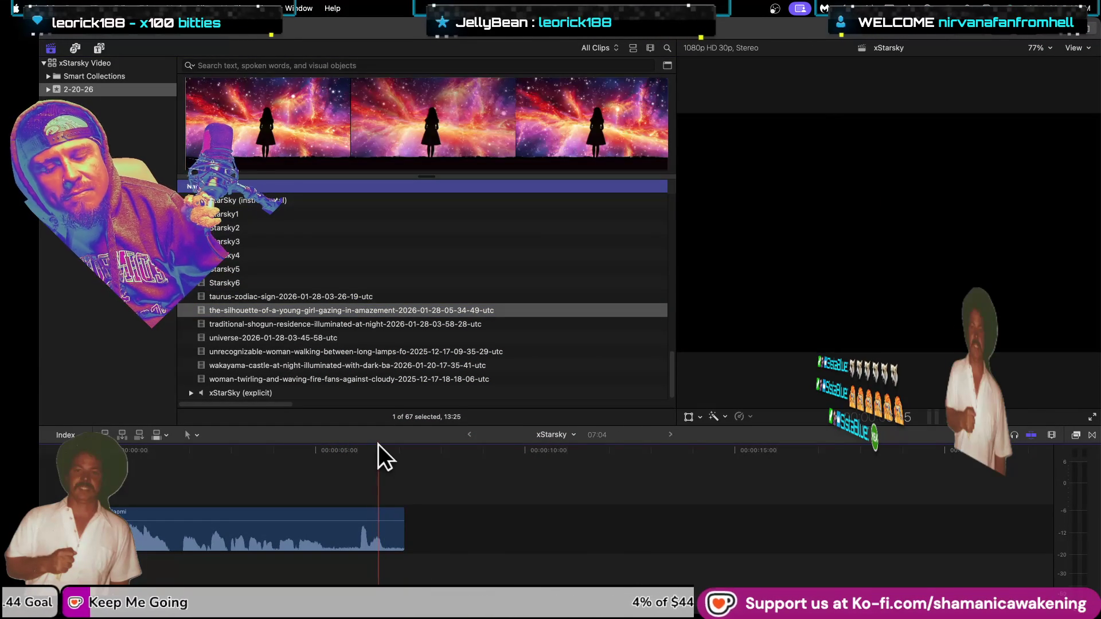
Step: Add the silhouette-girl clip to the timeline and show the Clip Appearance options
key(q)
key(ctrl+z)
key(e)
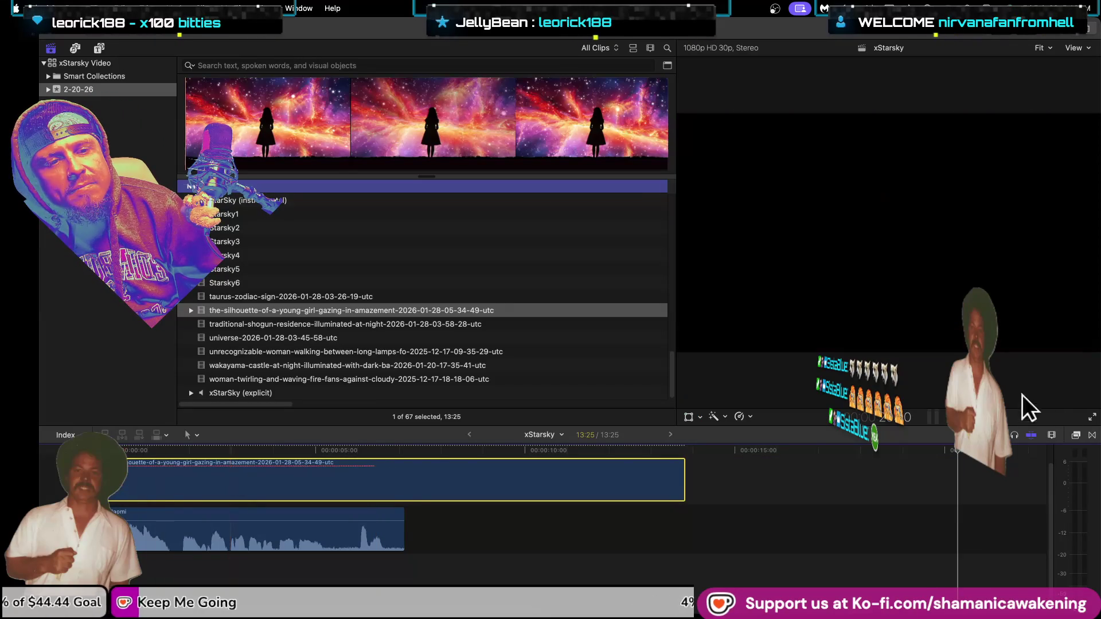
click(1052, 436)
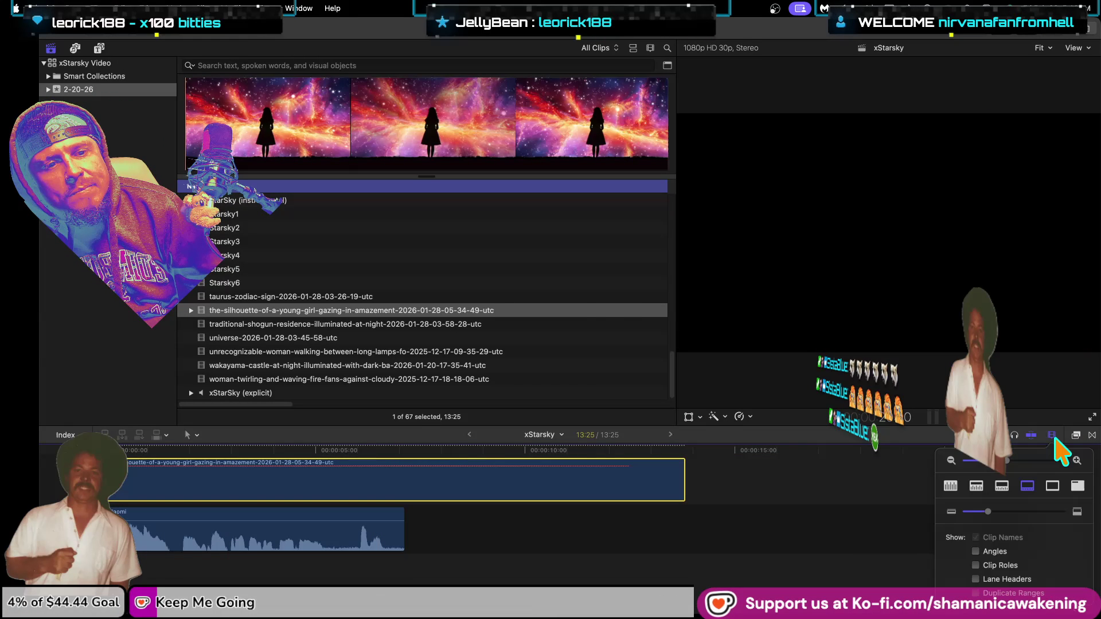
Step: Trim the silhouette clip's end from 13:25 to 07:04 with the Effects browser showing
click(1075, 435)
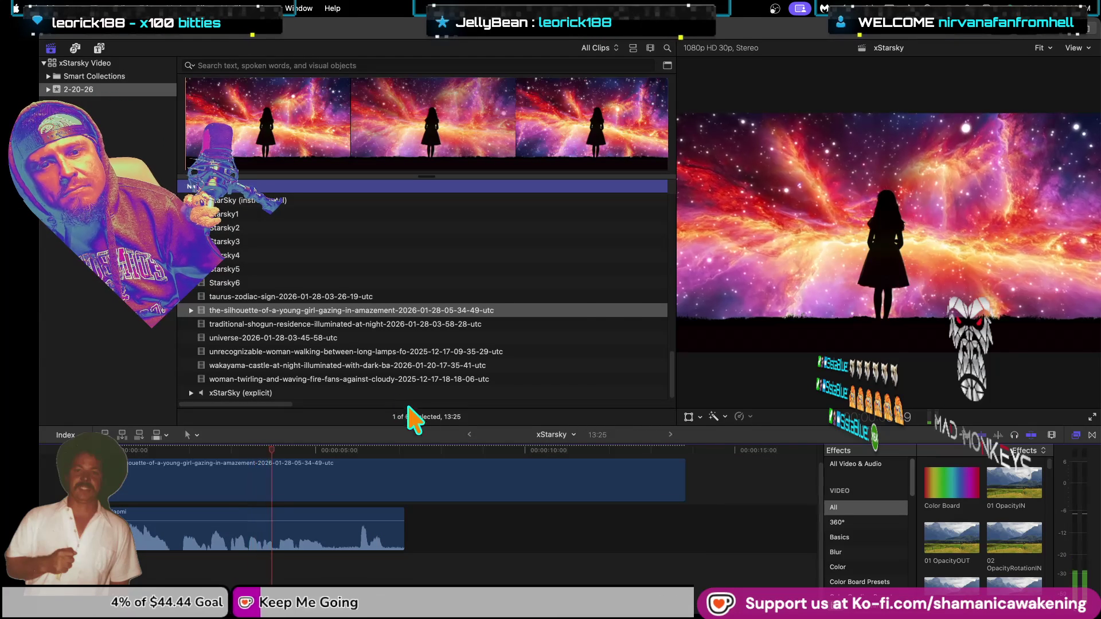
drag(682, 492, 404, 492)
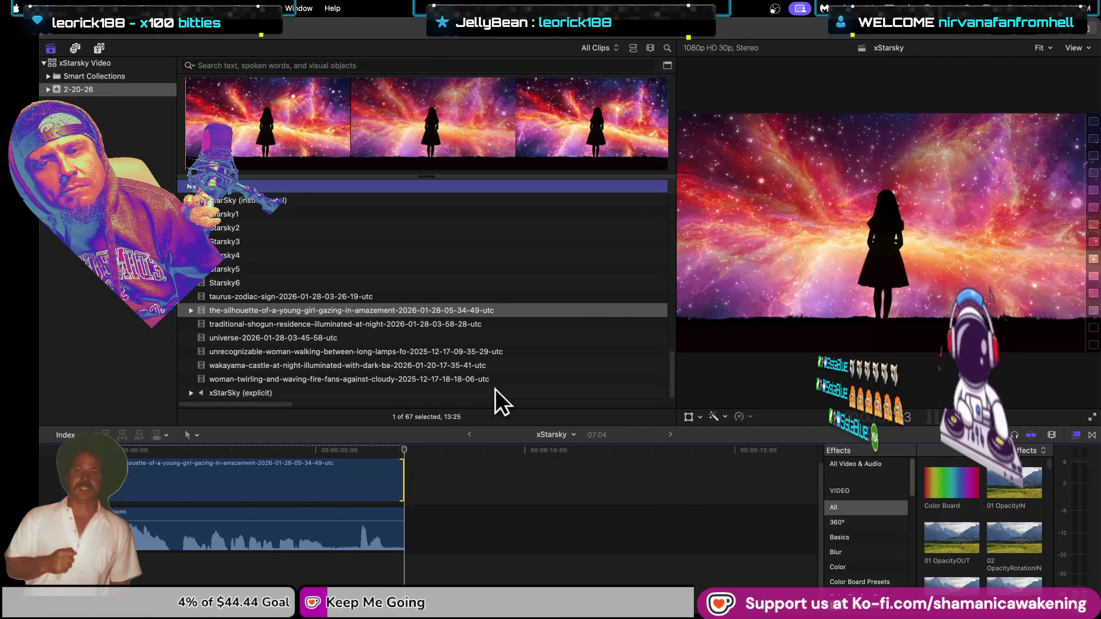
Step: Load the 3m 43.64s StarSky (instrumental) stereo track into the viewer to preview its waveform
scroll(358, 240, up, 2)
click(358, 234)
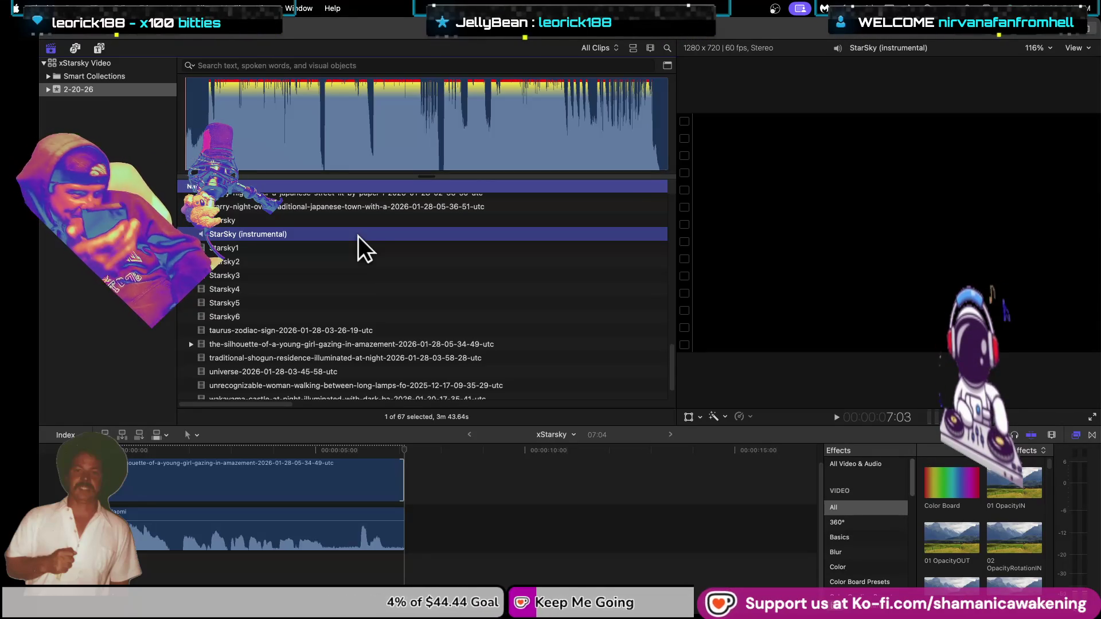
Step: Return to the xStarsky timeline and audition the shogun residence, fire fans, Wakayama castle and lamps clips
key(super+2)
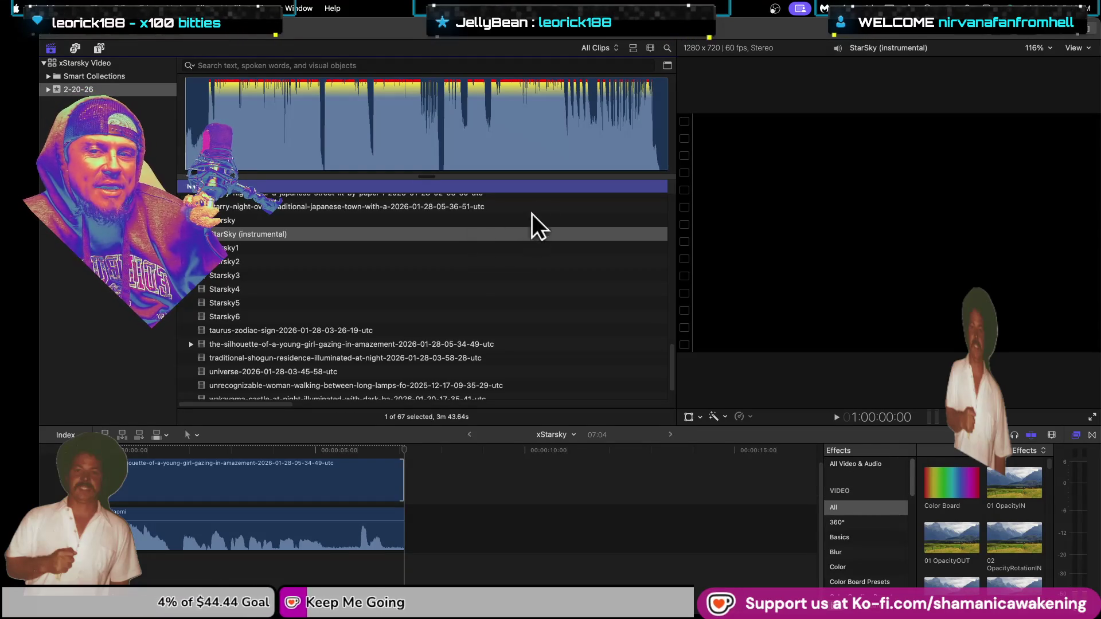
click(399, 454)
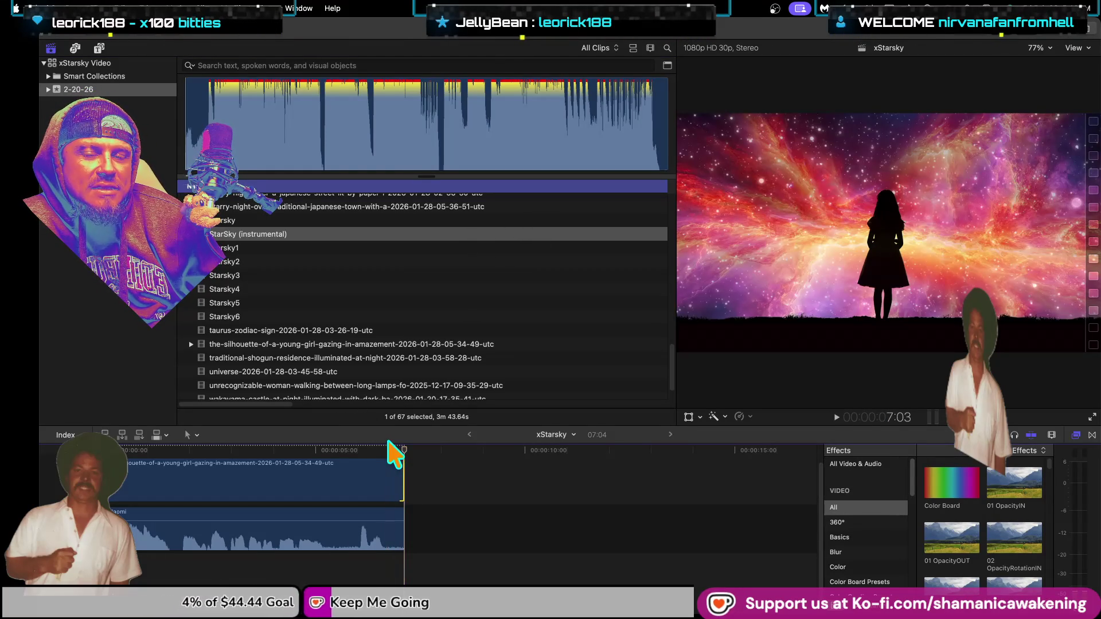
scroll(389, 314, down, 3)
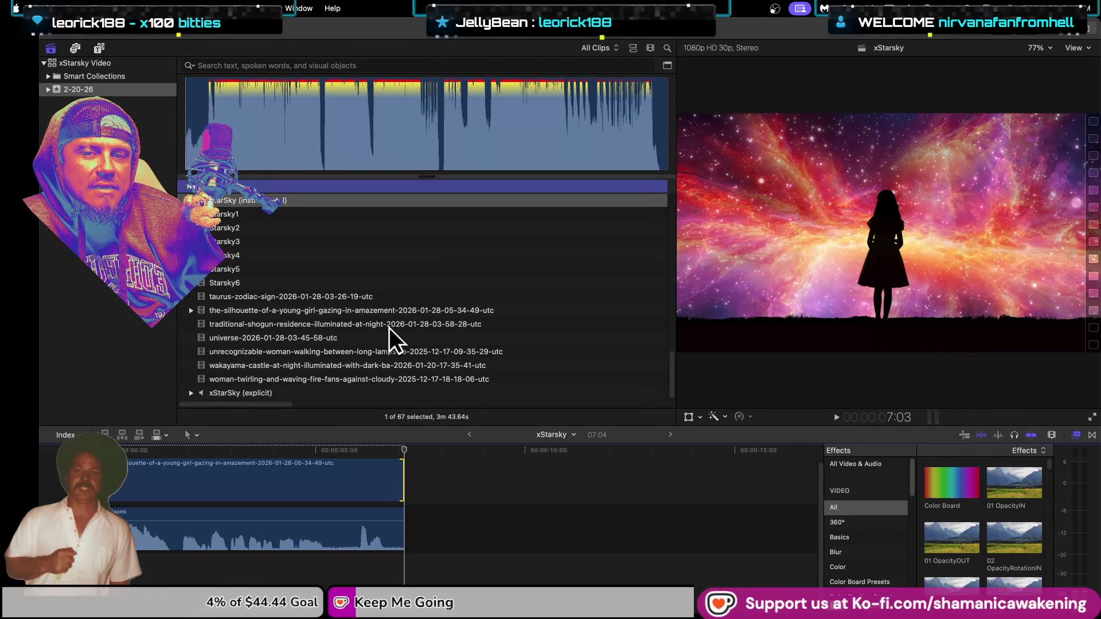
click(389, 325)
scroll(392, 367, down, 2)
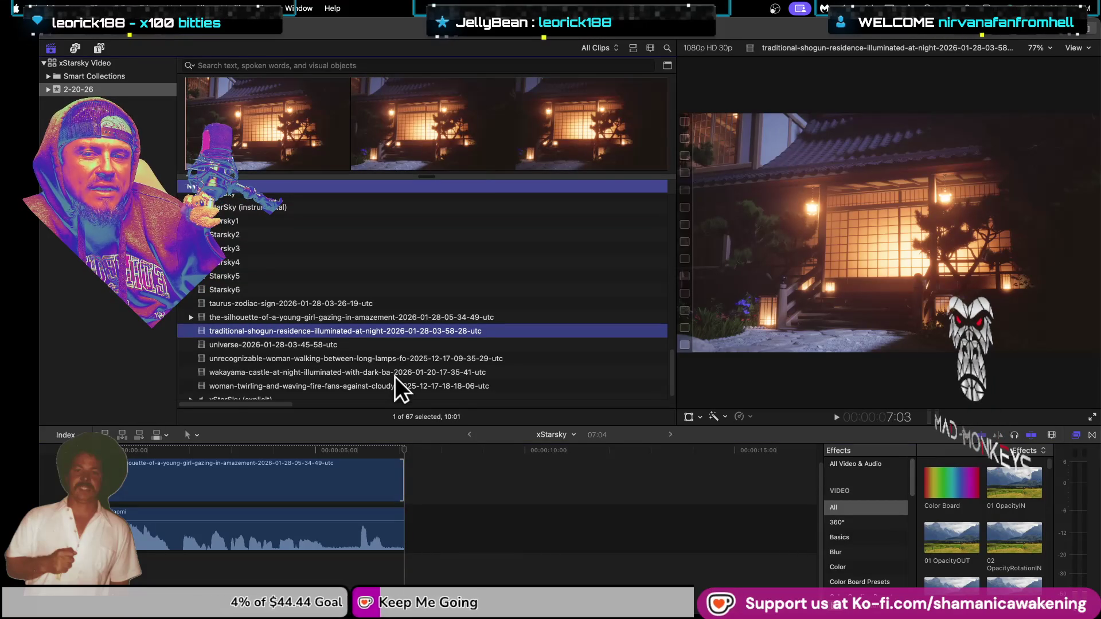
click(394, 379)
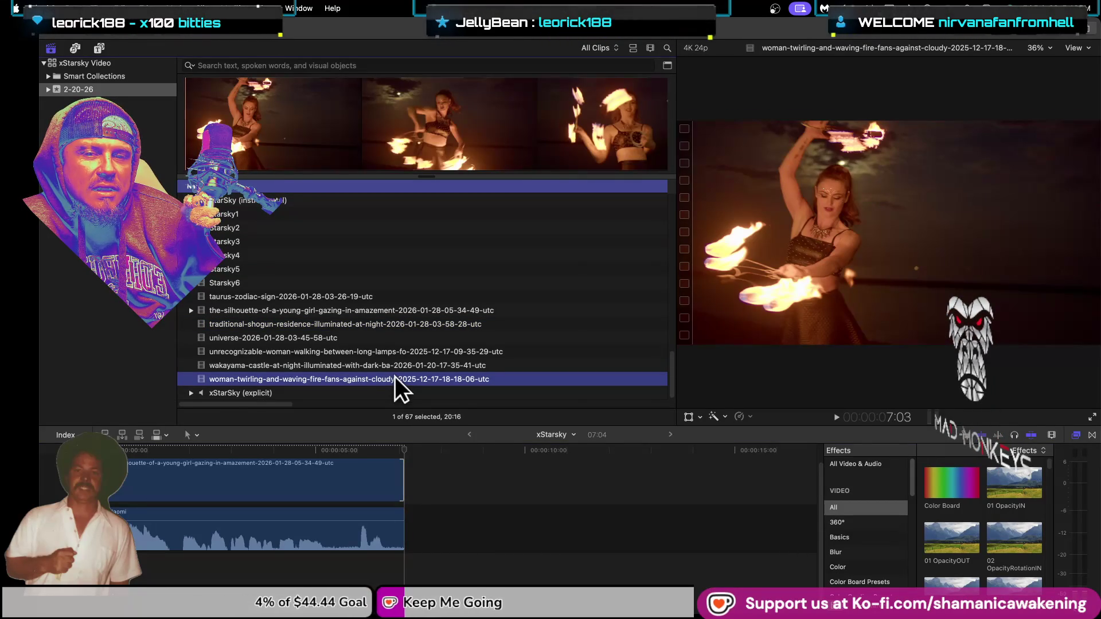
click(401, 364)
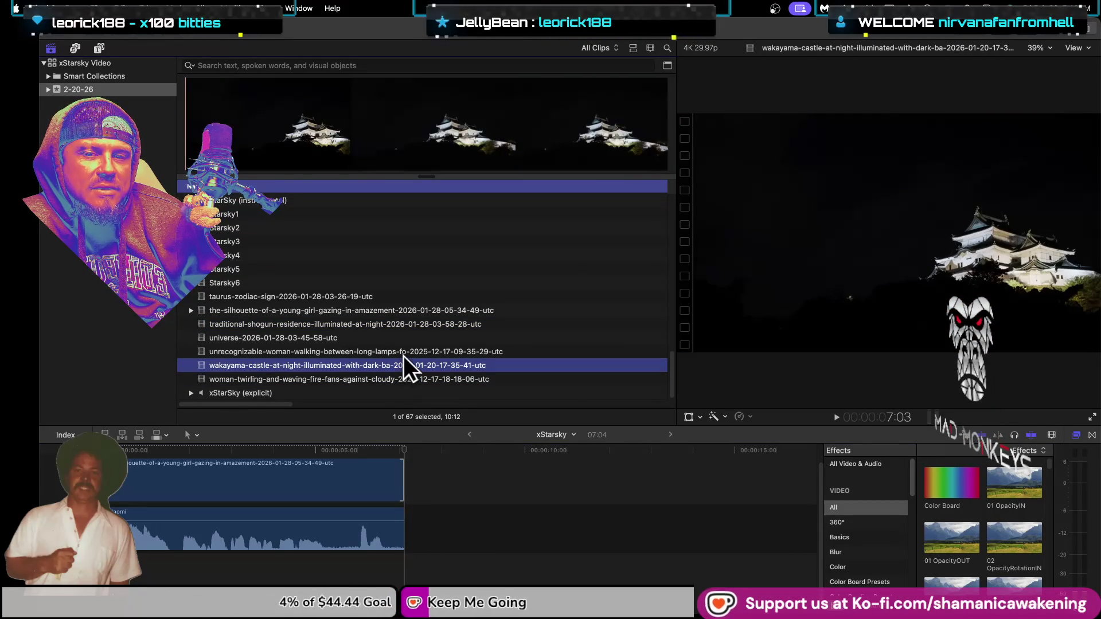
click(404, 354)
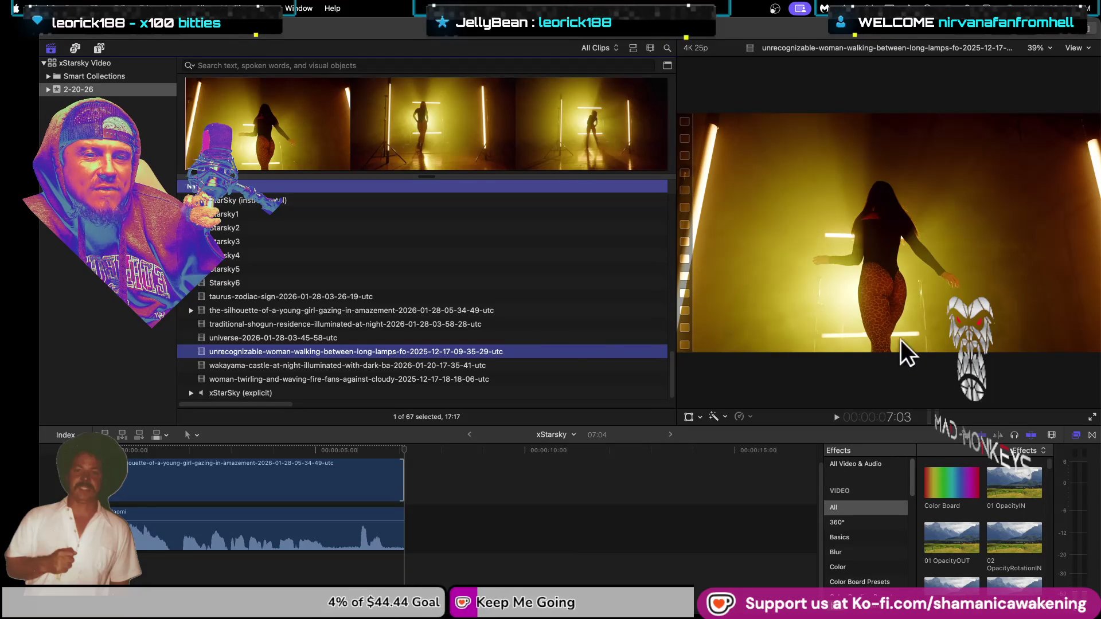
Step: Play the lamps clip from a chosen frame, then reload the traditional shogun residence night clip
click(766, 290)
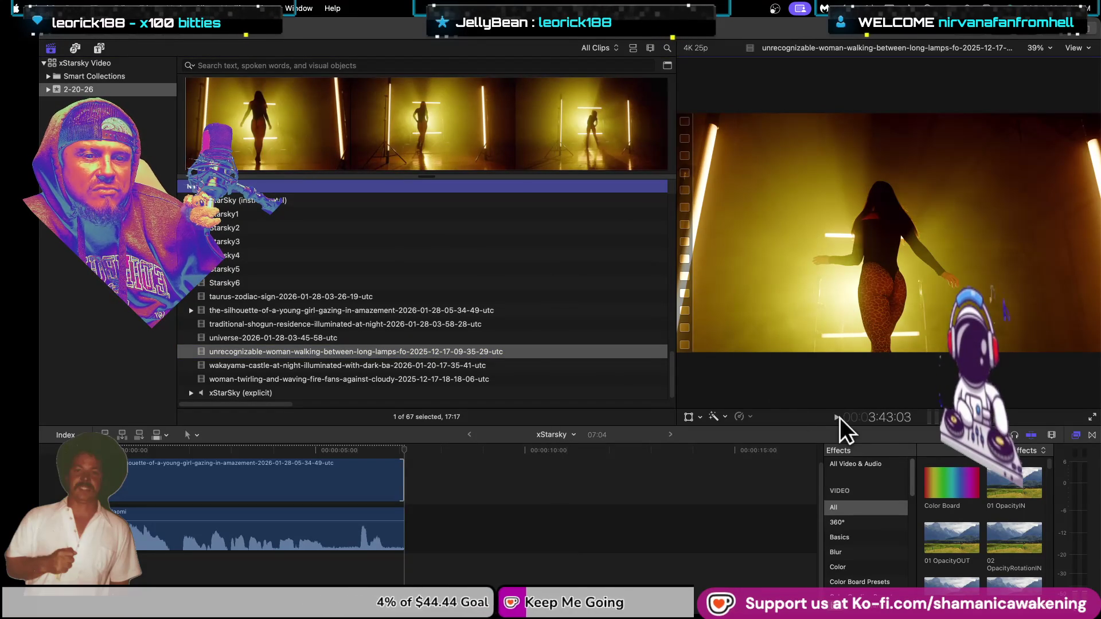
click(229, 145)
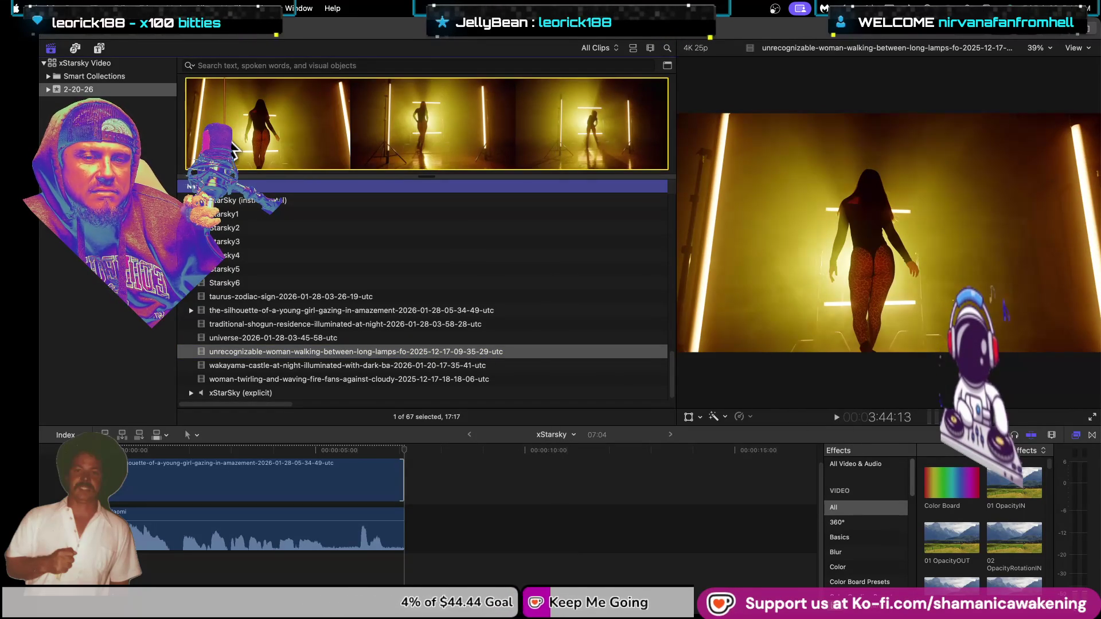
key(space)
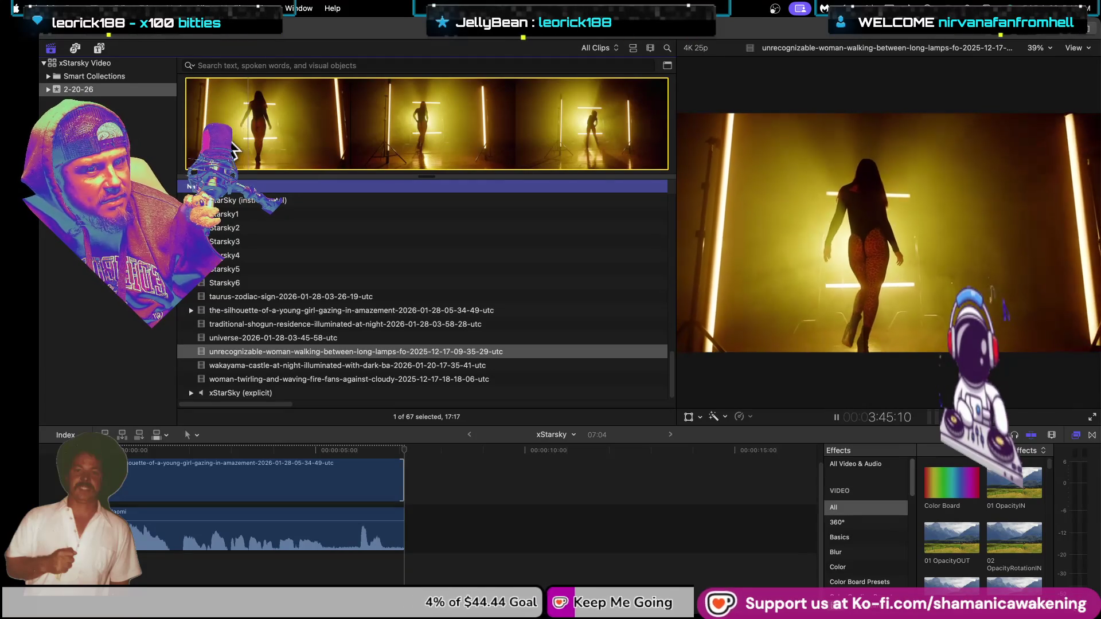
click(512, 323)
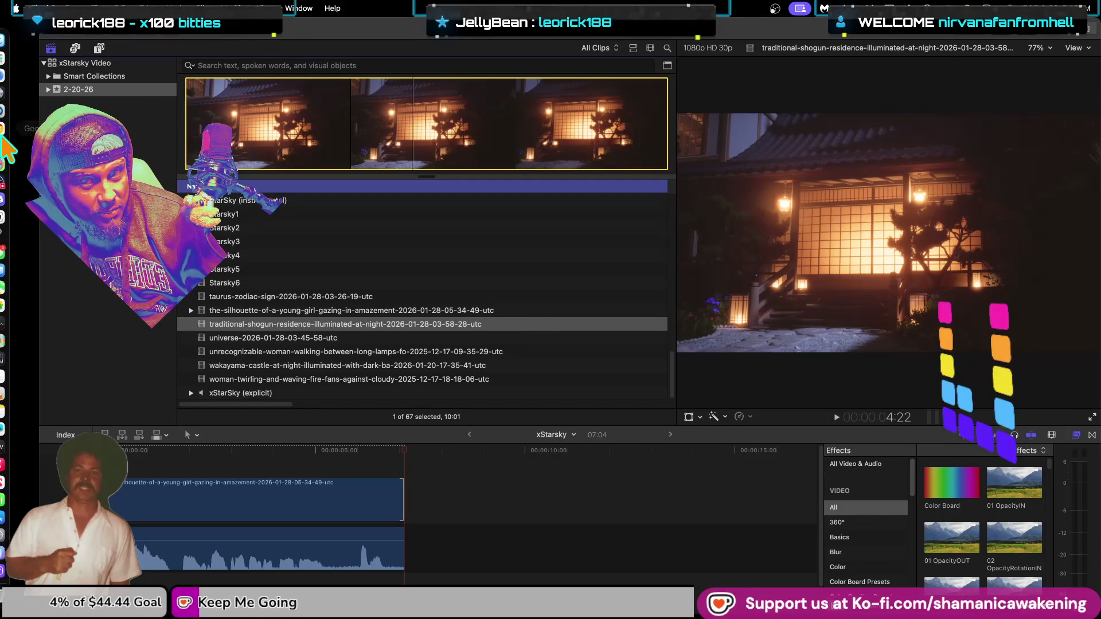
mouse_move(6, 147)
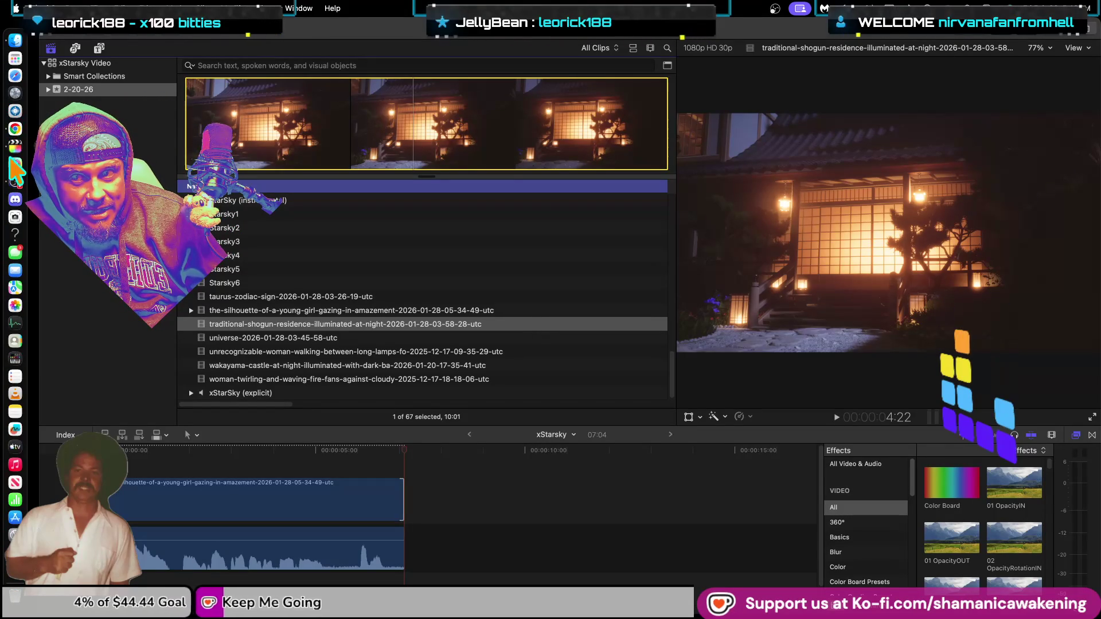
right_click(12, 152)
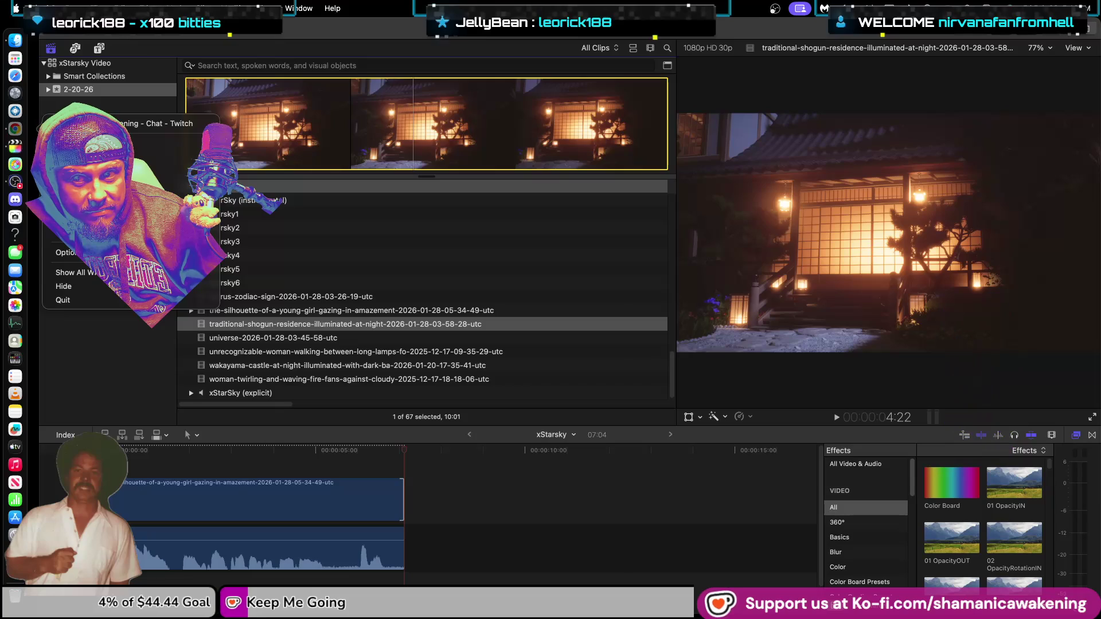
Step: Open a new Google Chrome window showing the New Tab start page in front
click(81, 220)
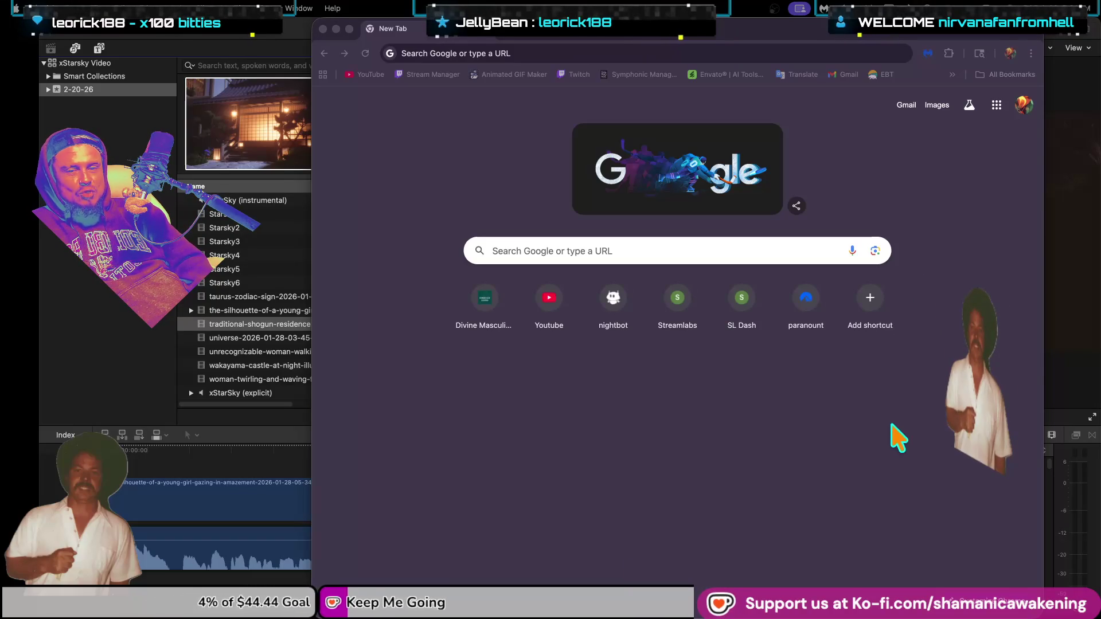
click(559, 321)
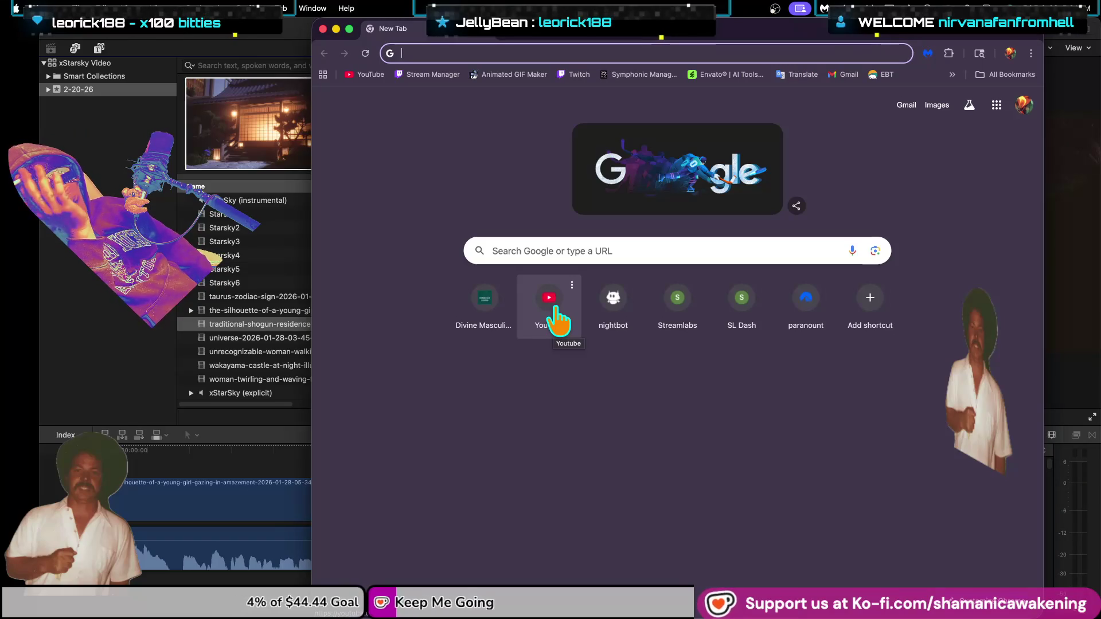
Step: Open YouTube and go to your own channel page from the account menu
click(559, 323)
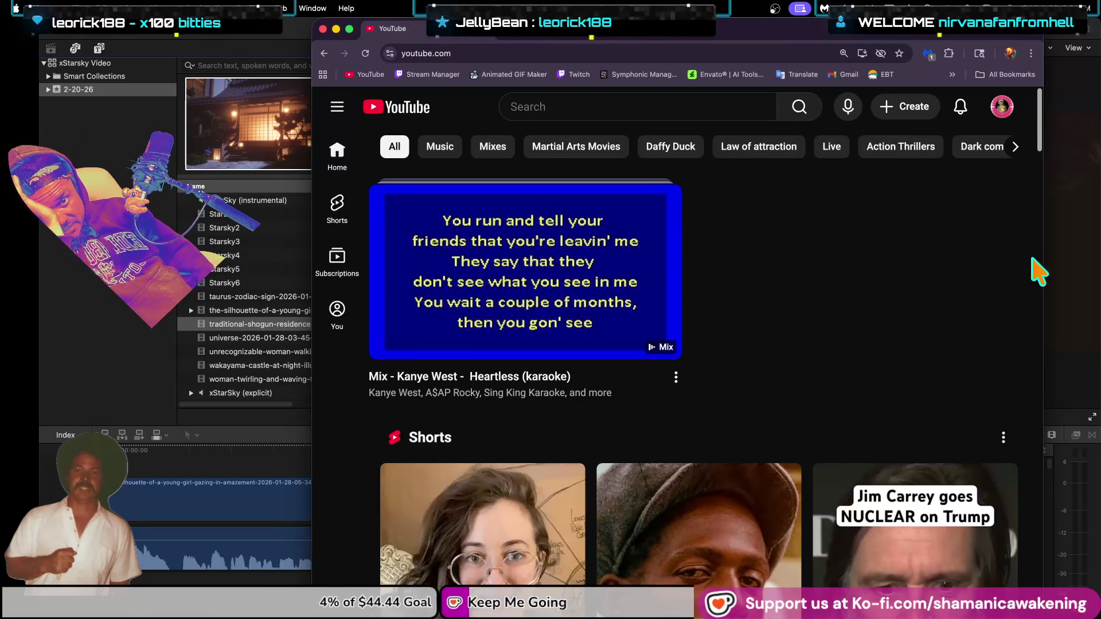
click(1000, 112)
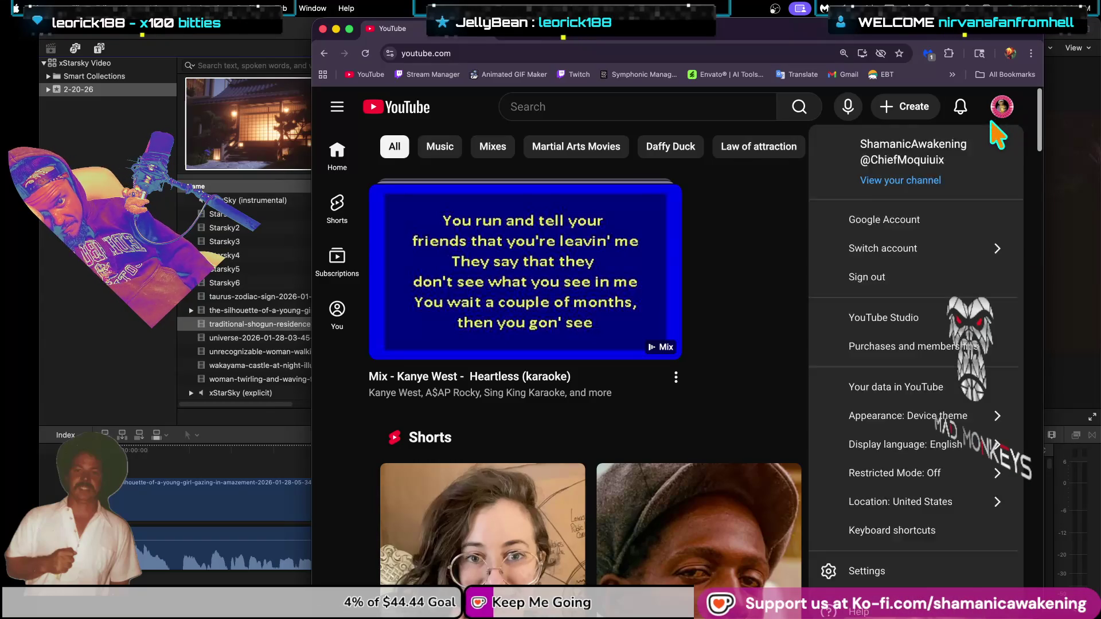
click(866, 154)
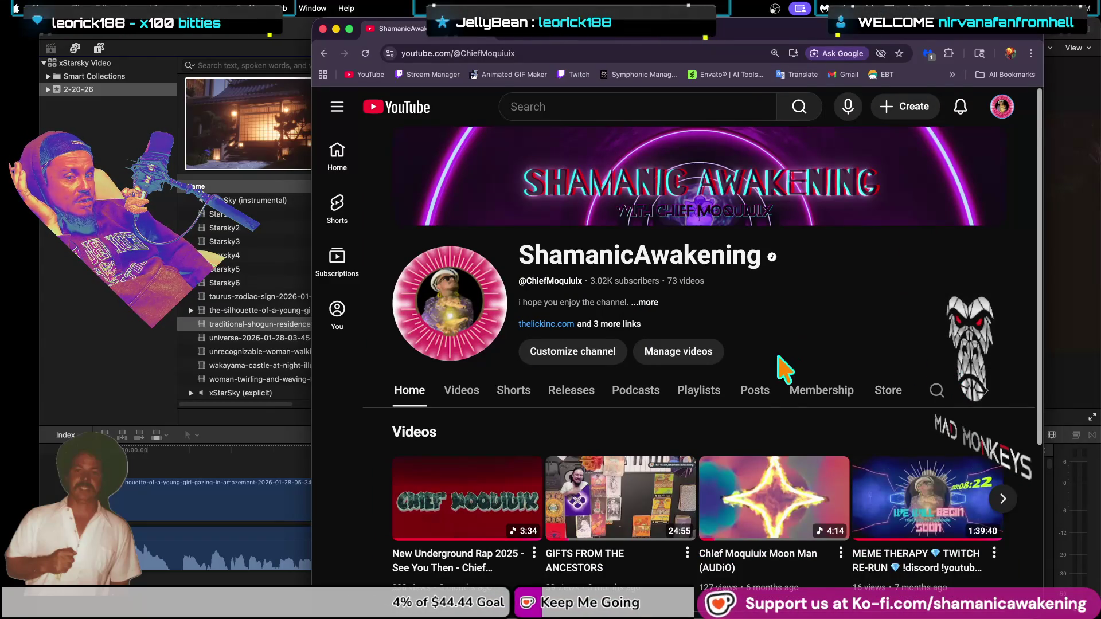
Step: Browse the channel tabs to Playlists and play The Lick, Inc. Self-Produced Music Videos playlist
click(479, 405)
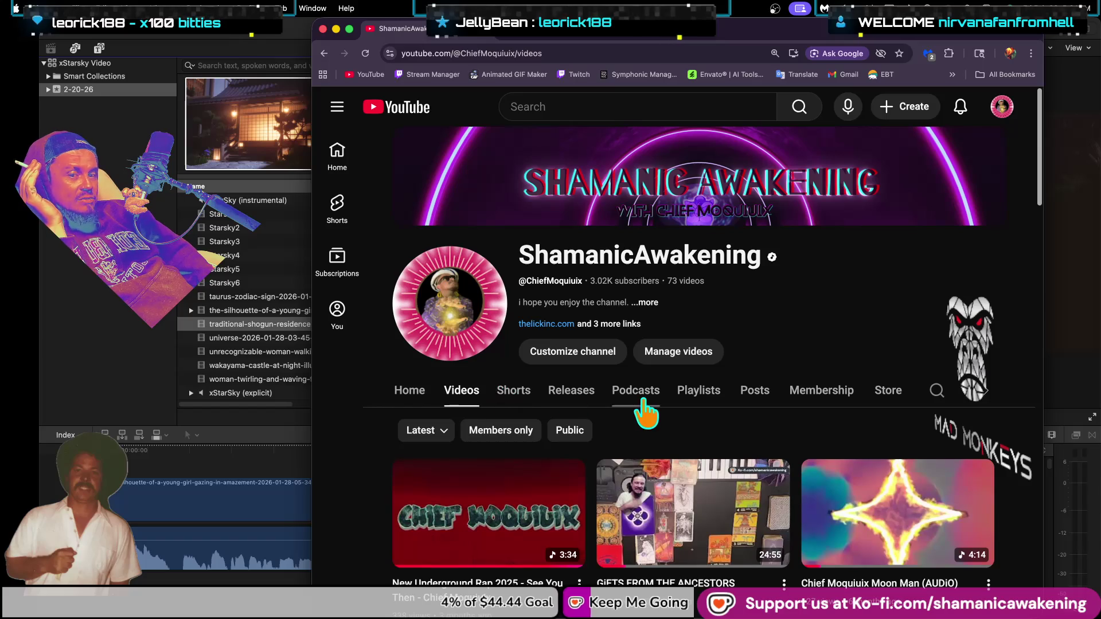
click(580, 399)
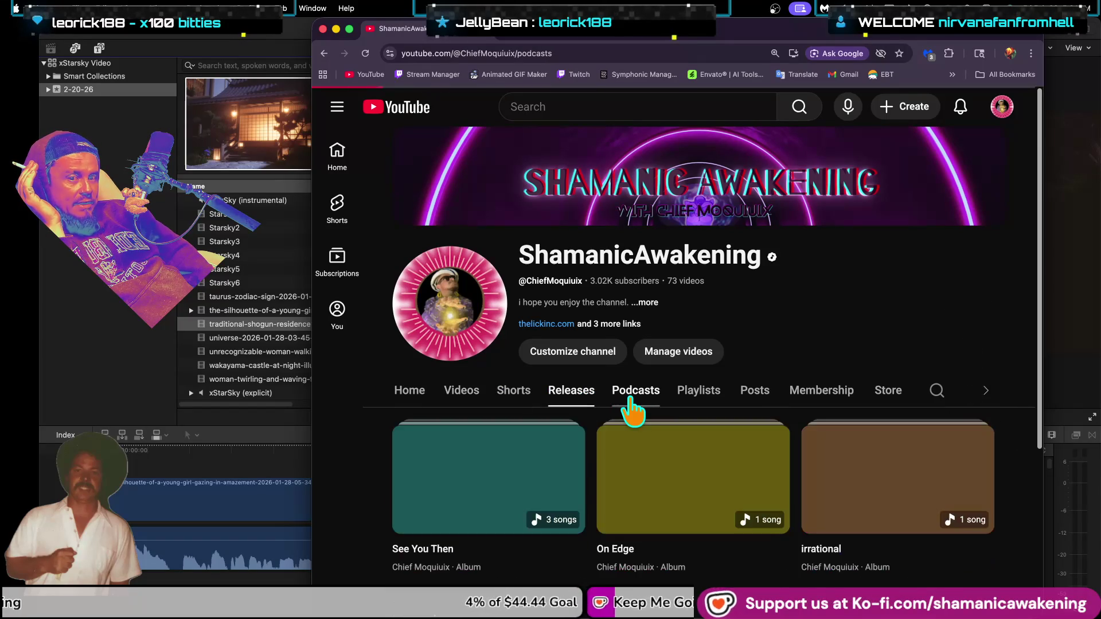
click(634, 401)
click(699, 402)
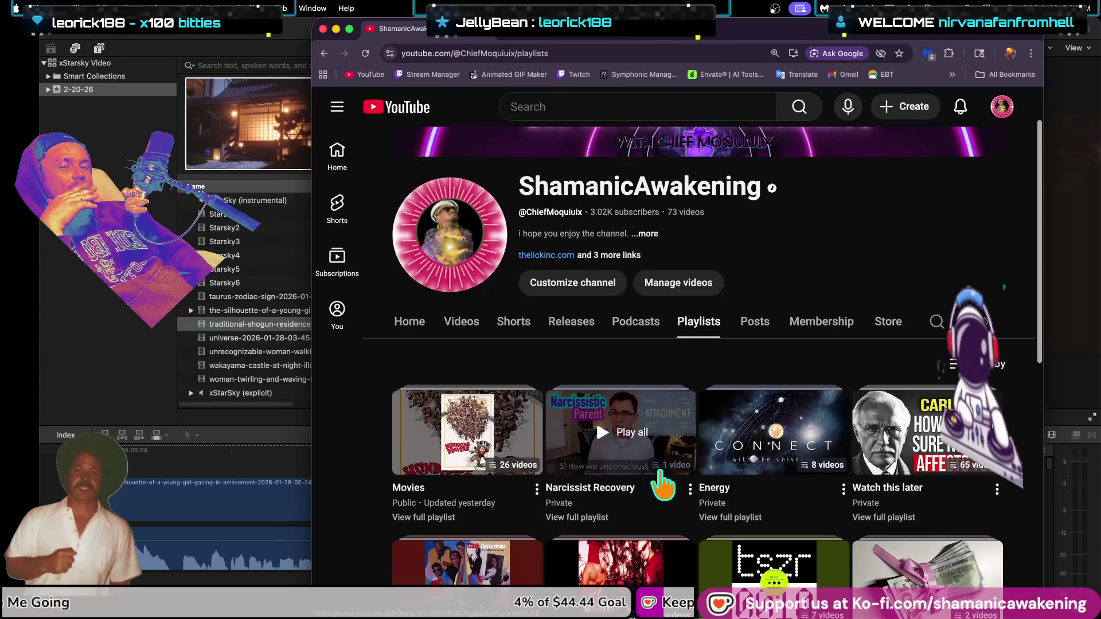
scroll(659, 488, down, 6)
scroll(666, 478, down, 4)
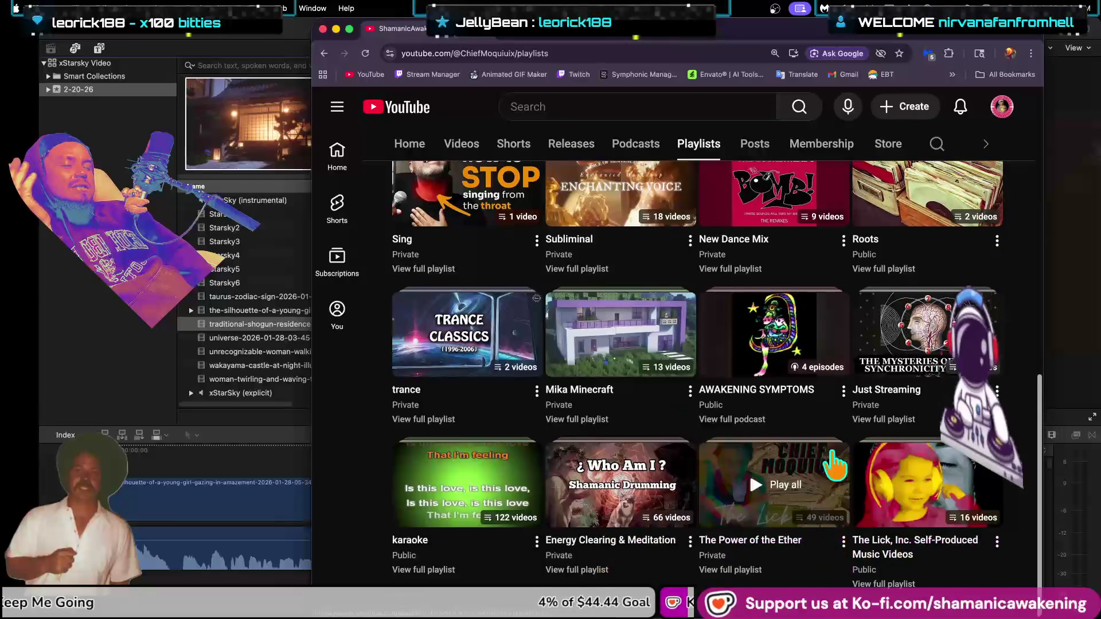
click(936, 537)
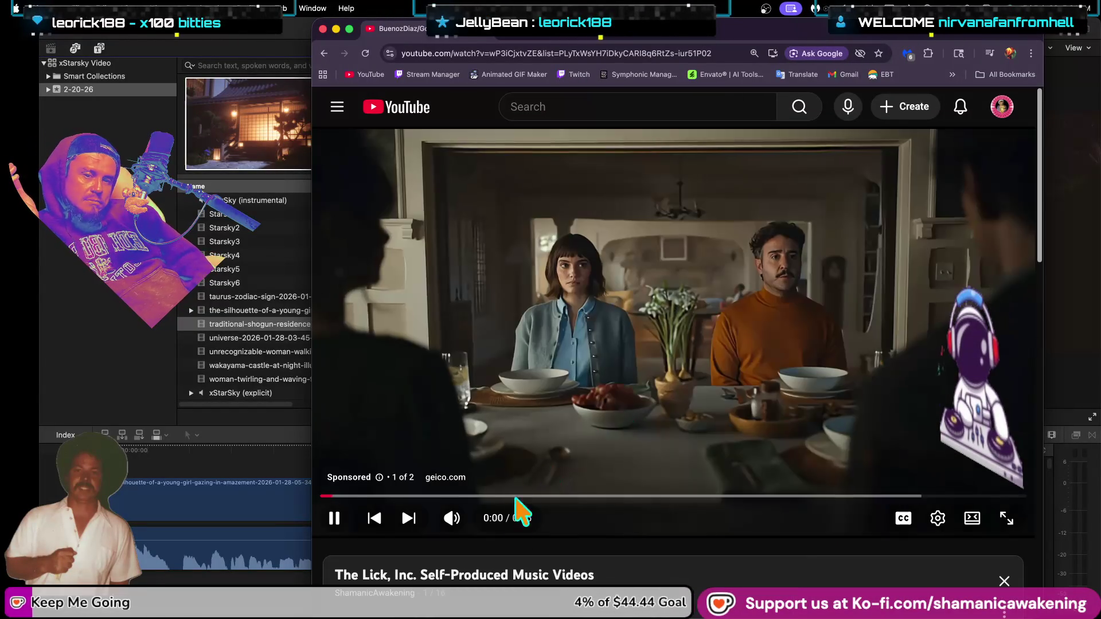
Step: Get past the muted pre-roll ad and unmute the music video
click(452, 519)
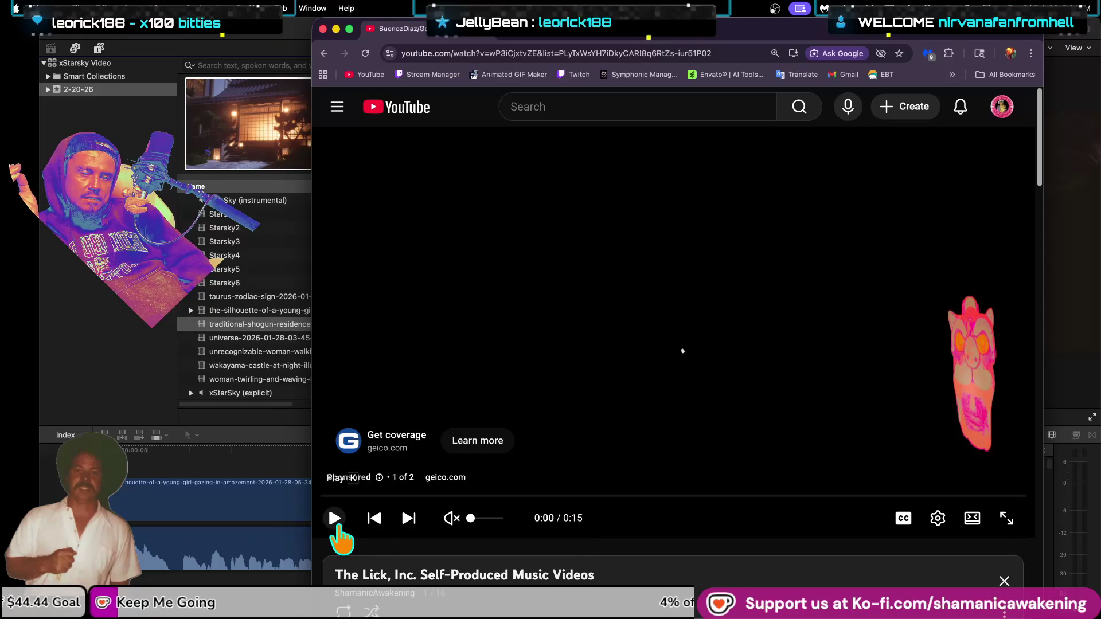
click(340, 525)
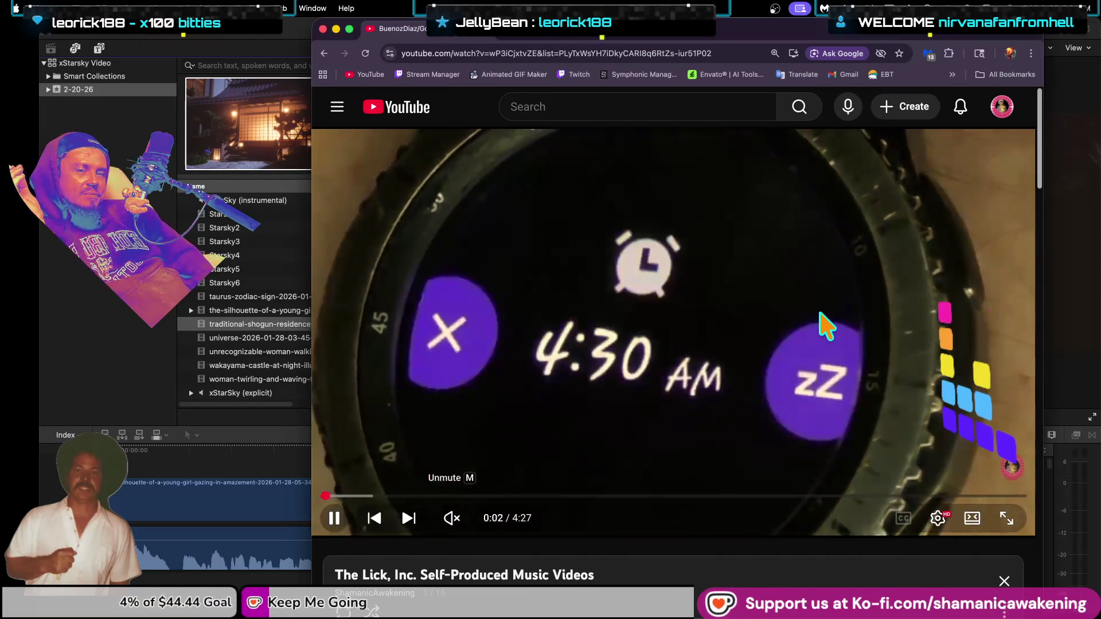
click(826, 326)
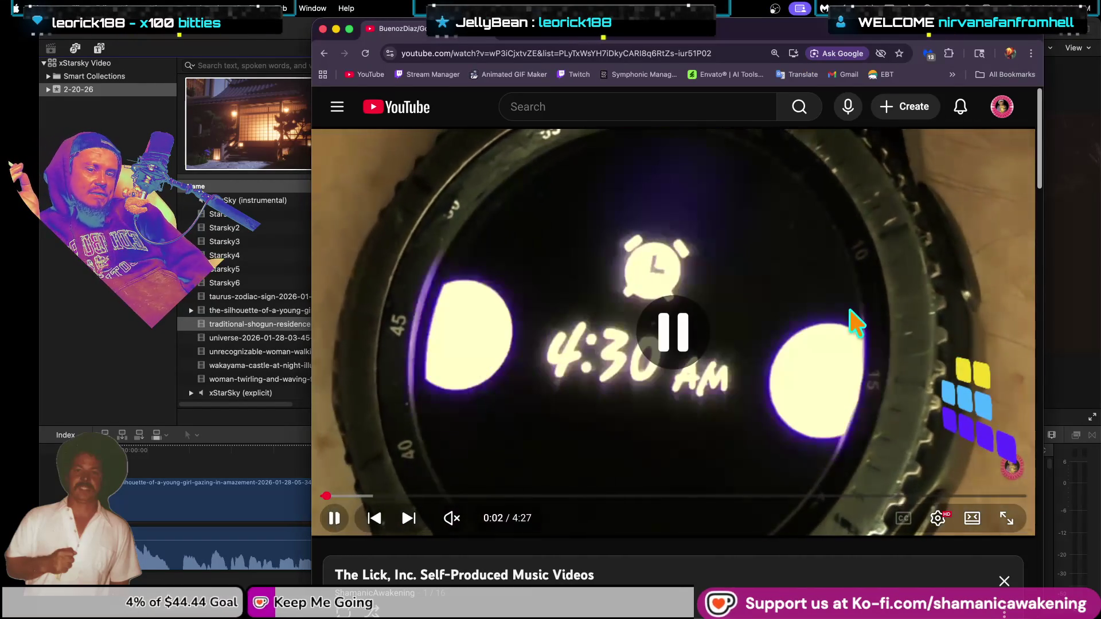
click(453, 519)
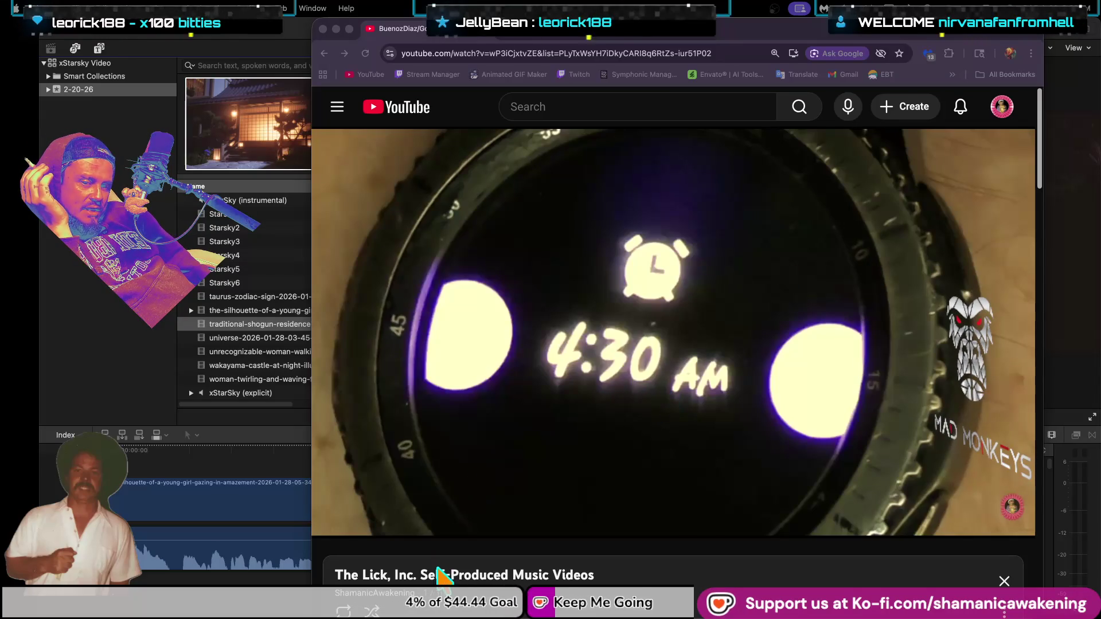
Step: Play the video from about 0:09, pause it back at 0:10, and close the YouTube window
scroll(441, 573, down, 1)
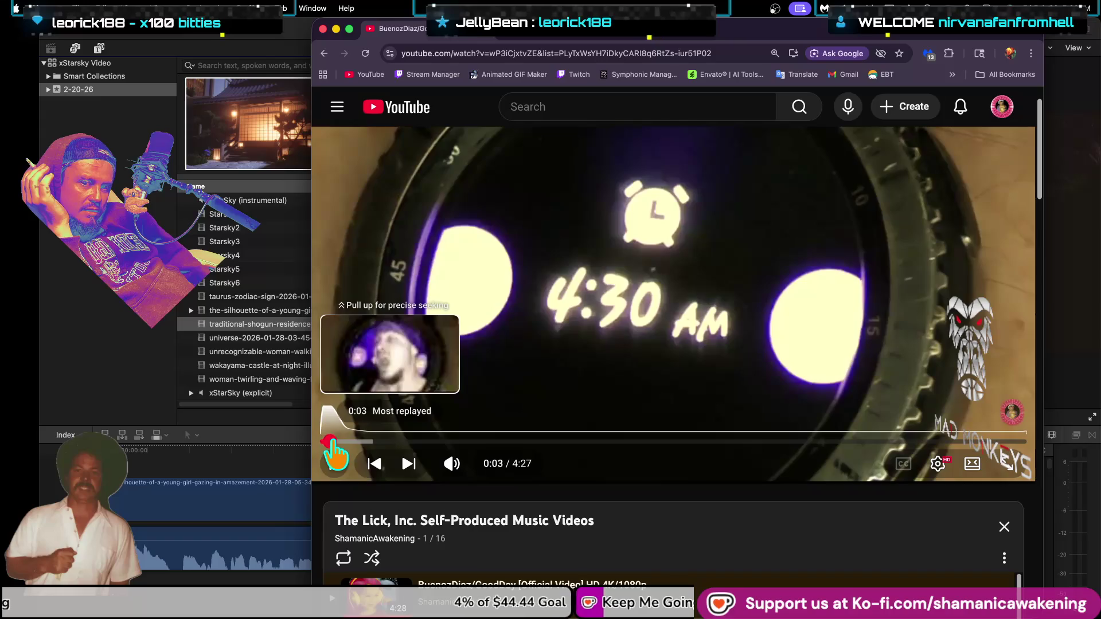
click(344, 441)
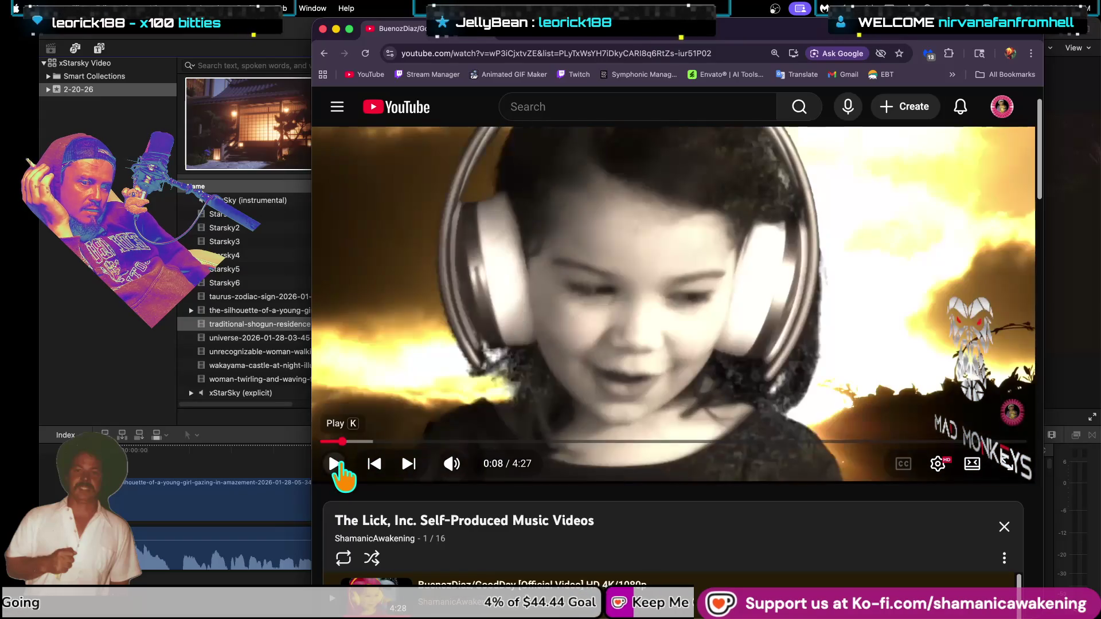
click(336, 464)
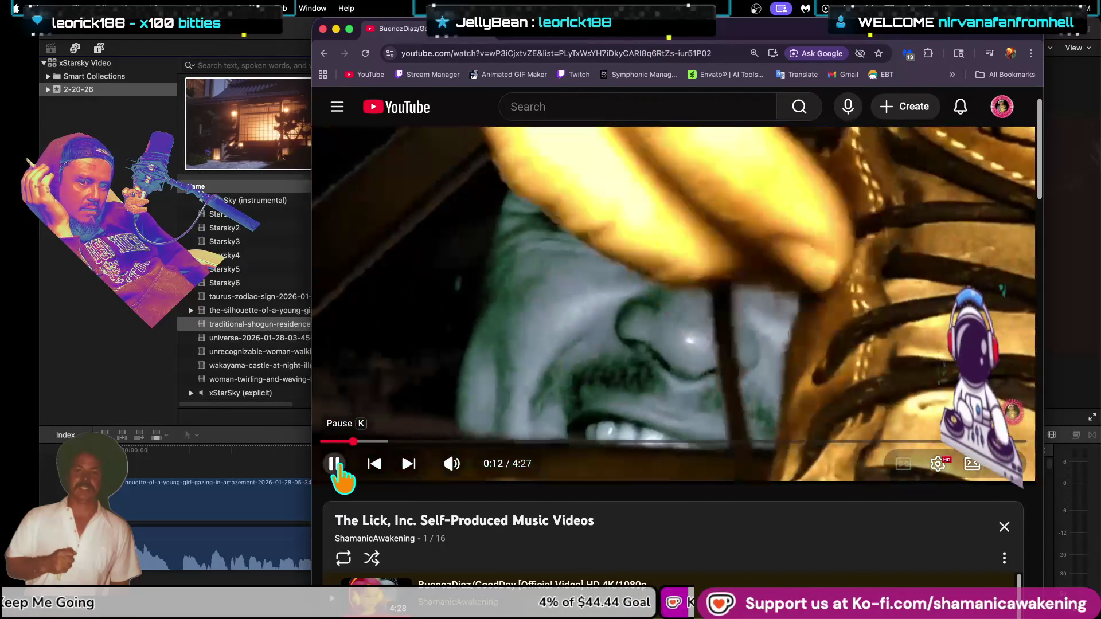
click(336, 466)
drag(354, 443, 348, 443)
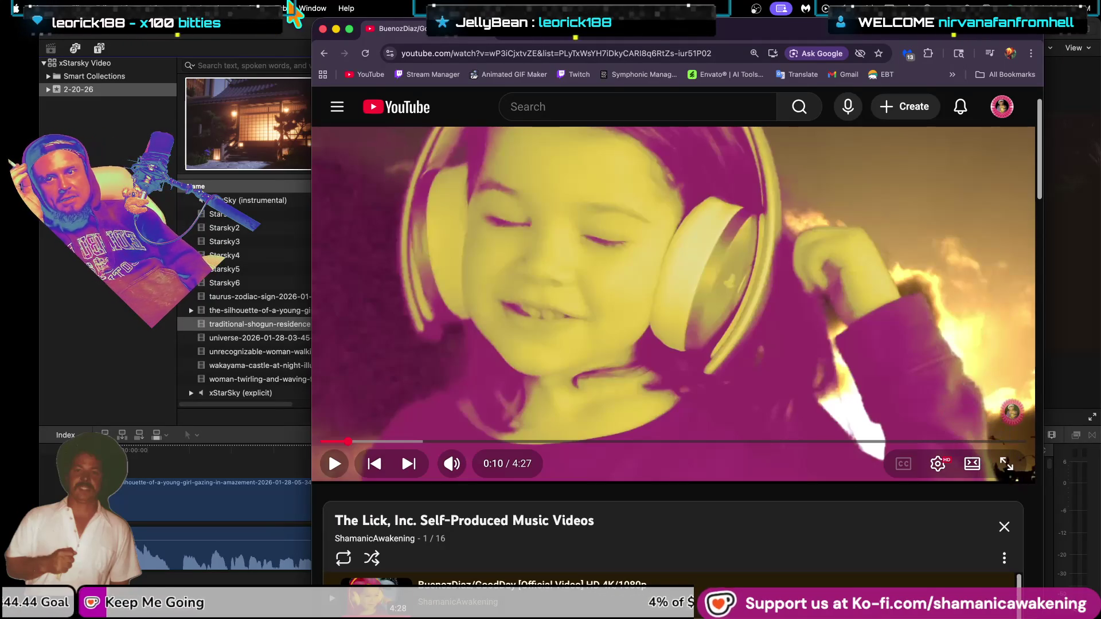
click(323, 28)
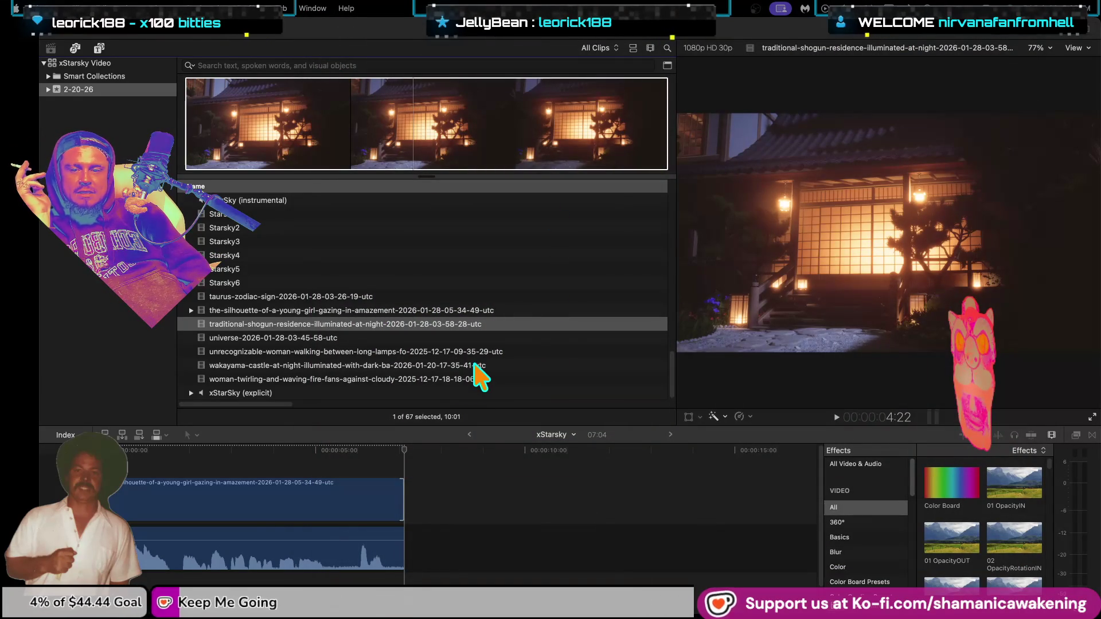
Step: Audition the taurus, silhouette, shogun, walking woman, universe and fire fans clips, then select Starsky
click(366, 297)
click(405, 308)
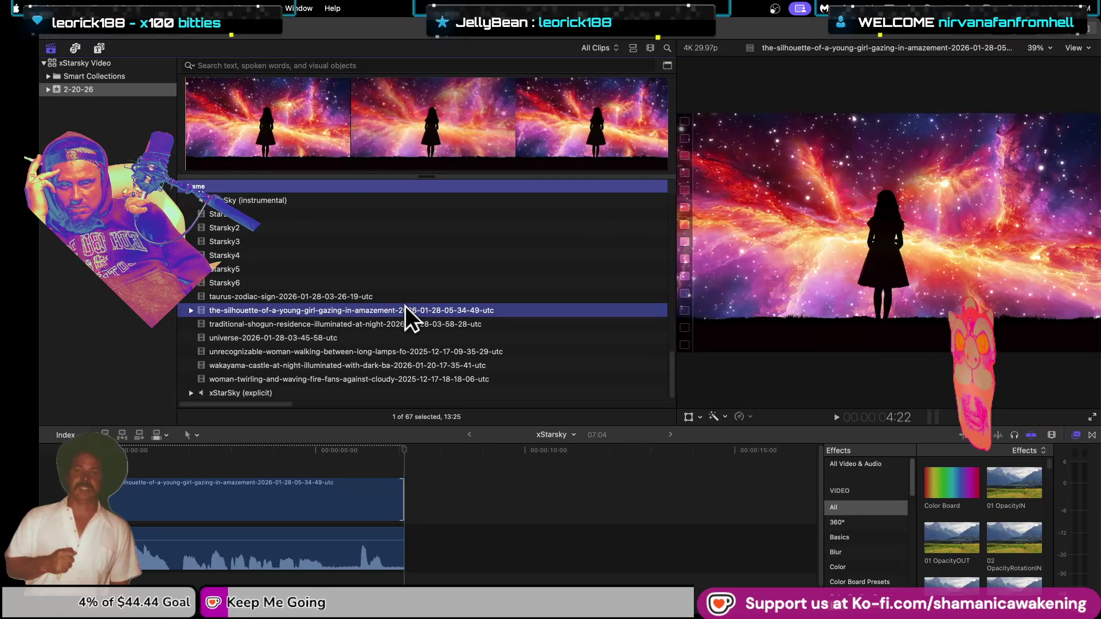
click(435, 324)
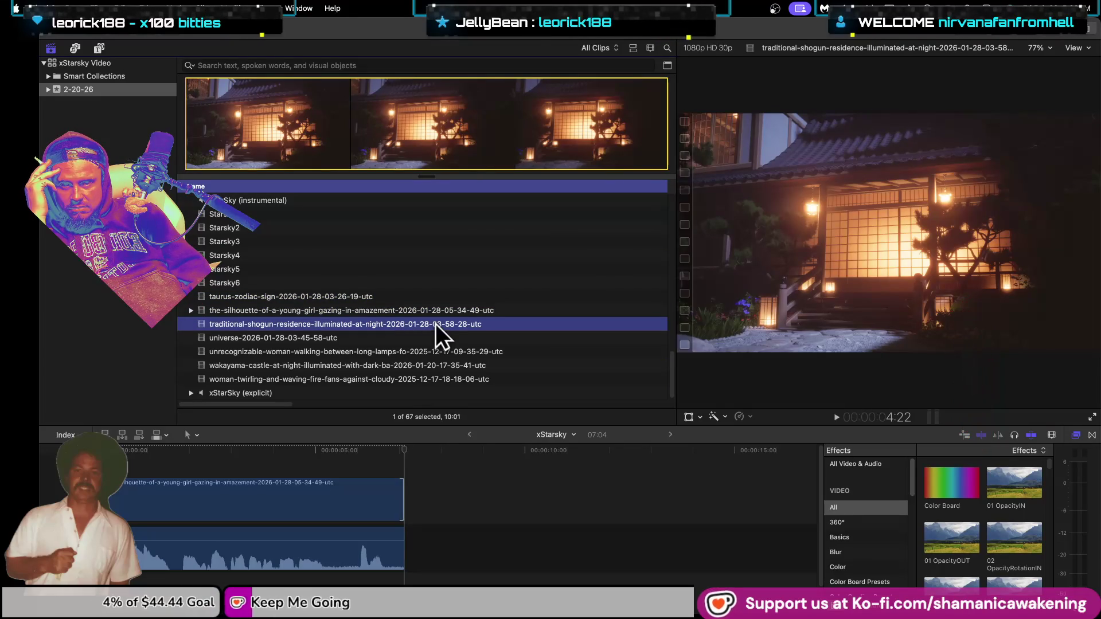
click(430, 349)
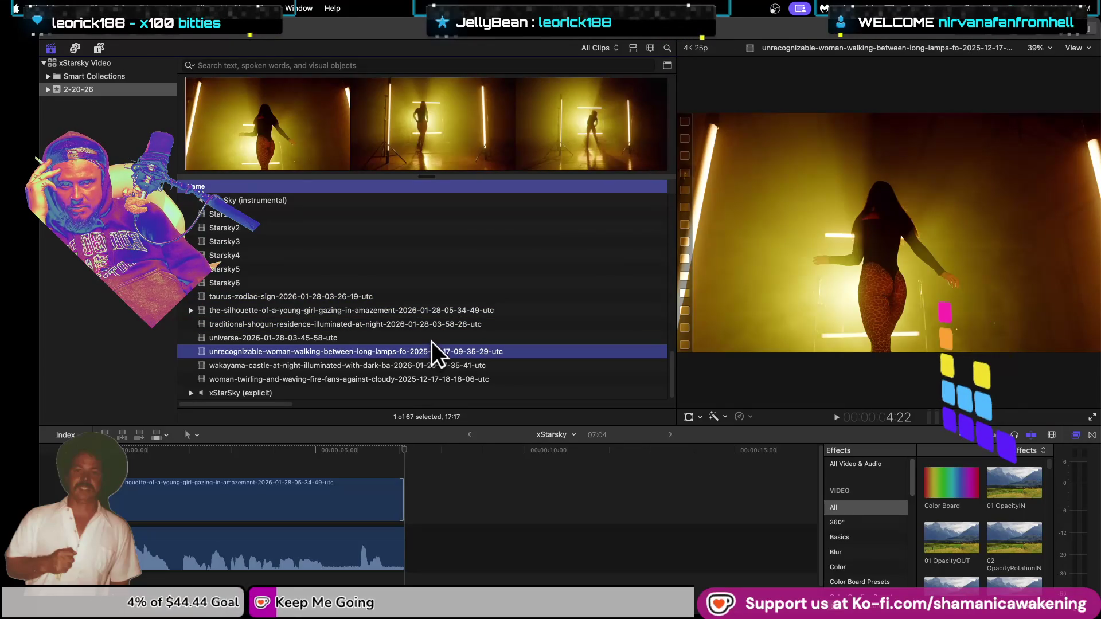
click(433, 339)
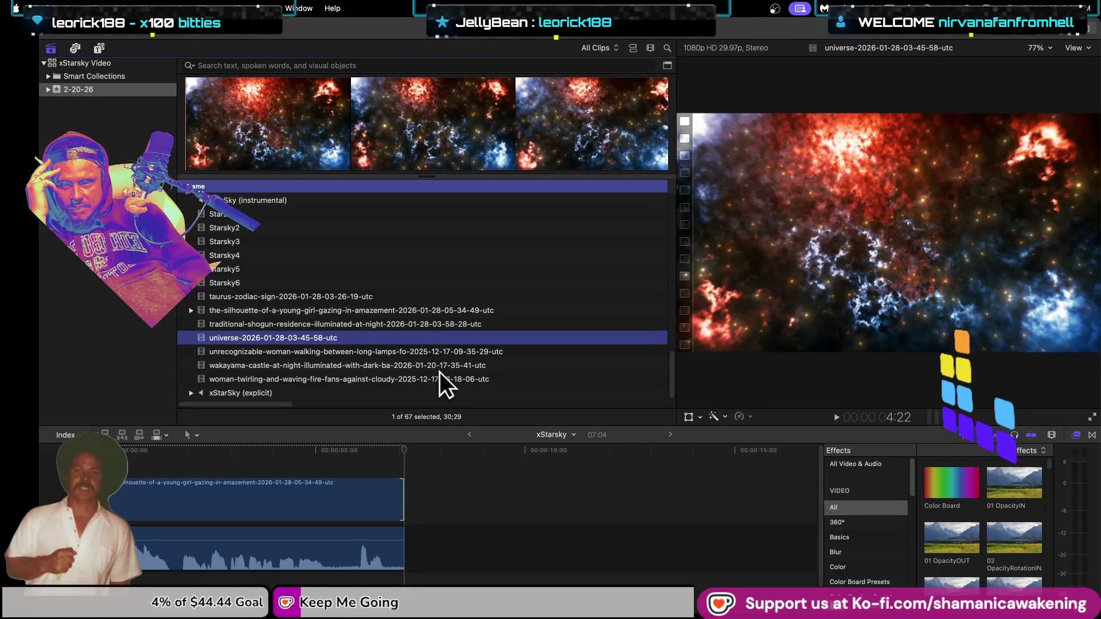
click(439, 376)
scroll(450, 307, up, 5)
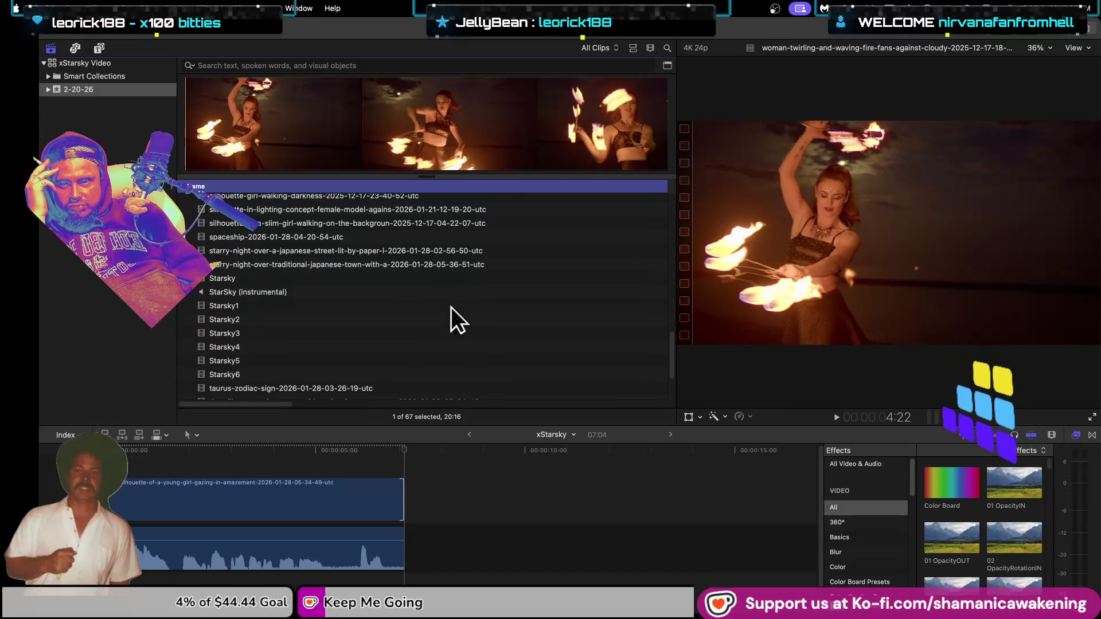
click(451, 291)
scroll(453, 284, up, 1)
click(453, 281)
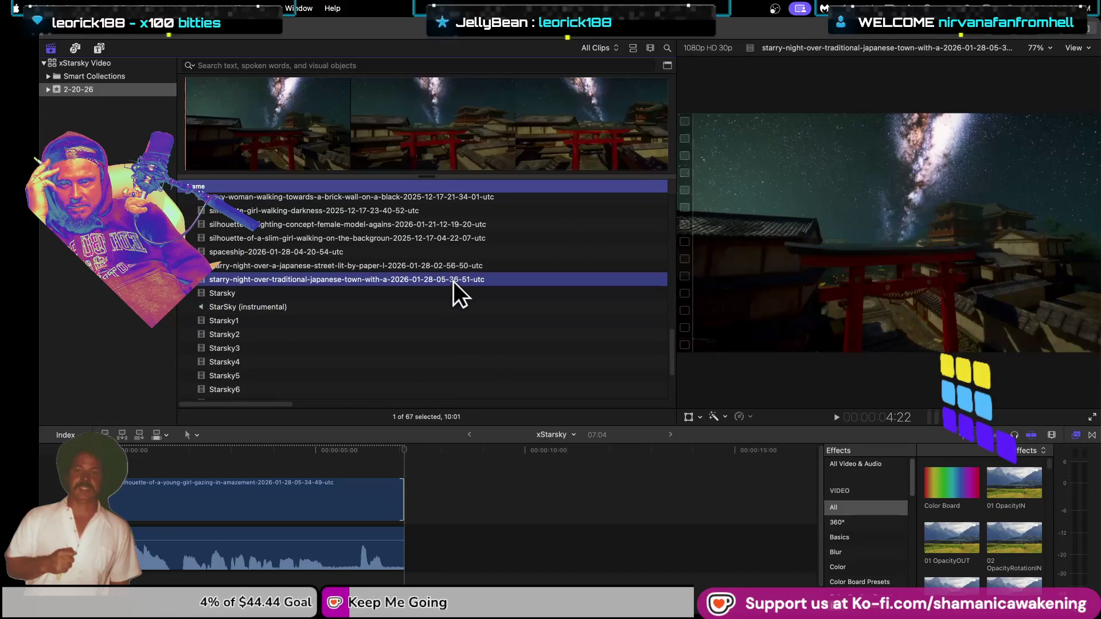
click(445, 291)
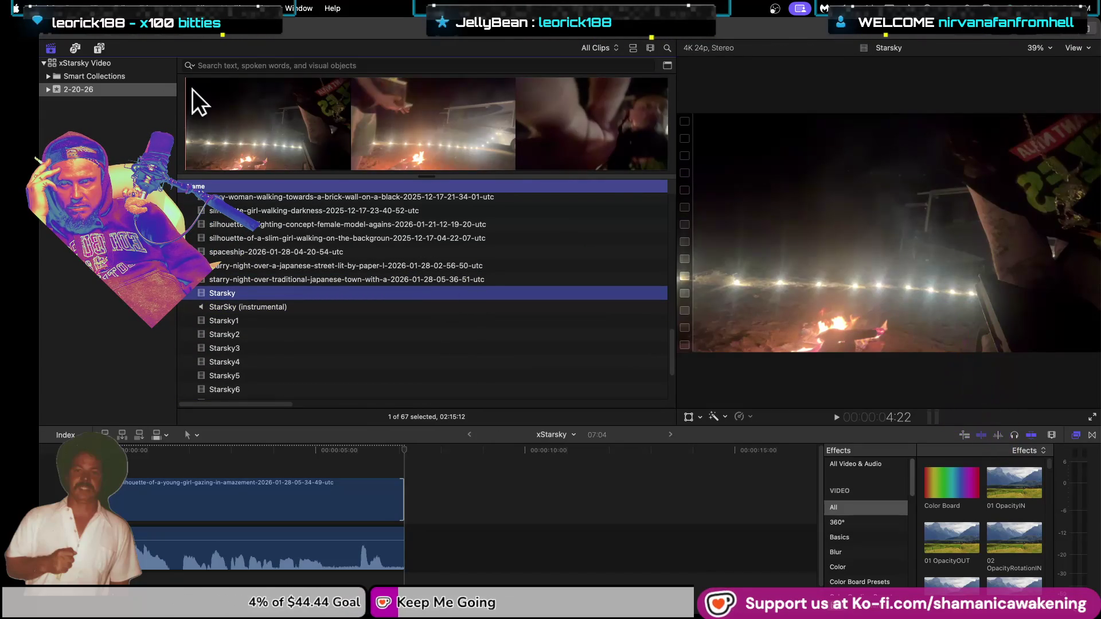
Step: Mark a 04:03 range at the start of the Starsky campfire clip
mouse_move(192, 106)
mouse_down()
mouse_move(202, 105)
mouse_move(183, 107)
mouse_move(322, 126)
mouse_move(198, 113)
mouse_up()
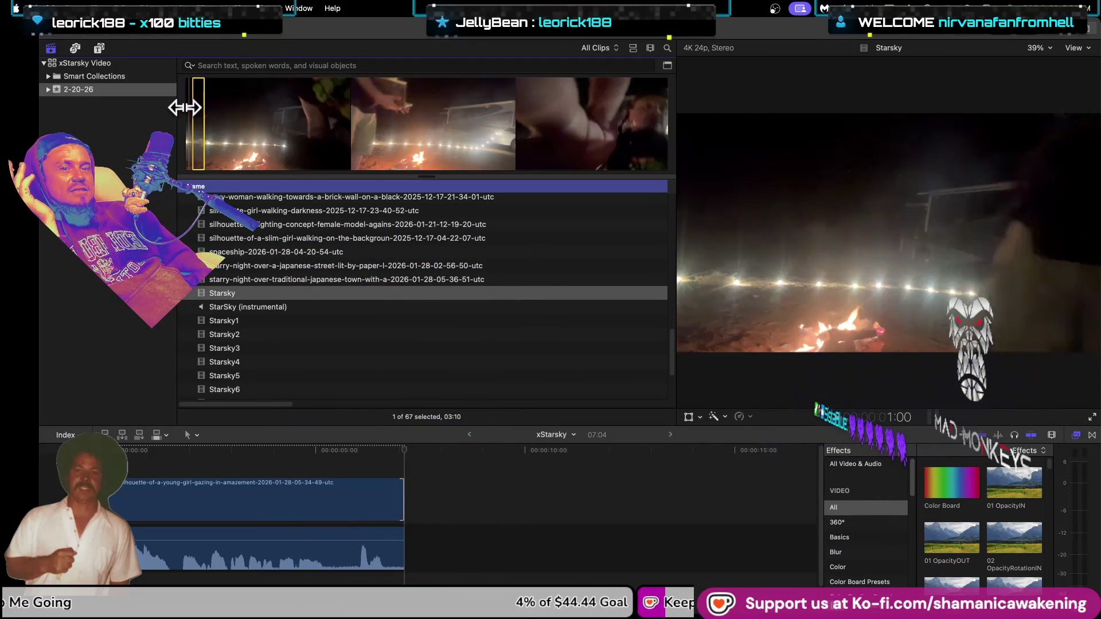
drag(185, 108, 184, 109)
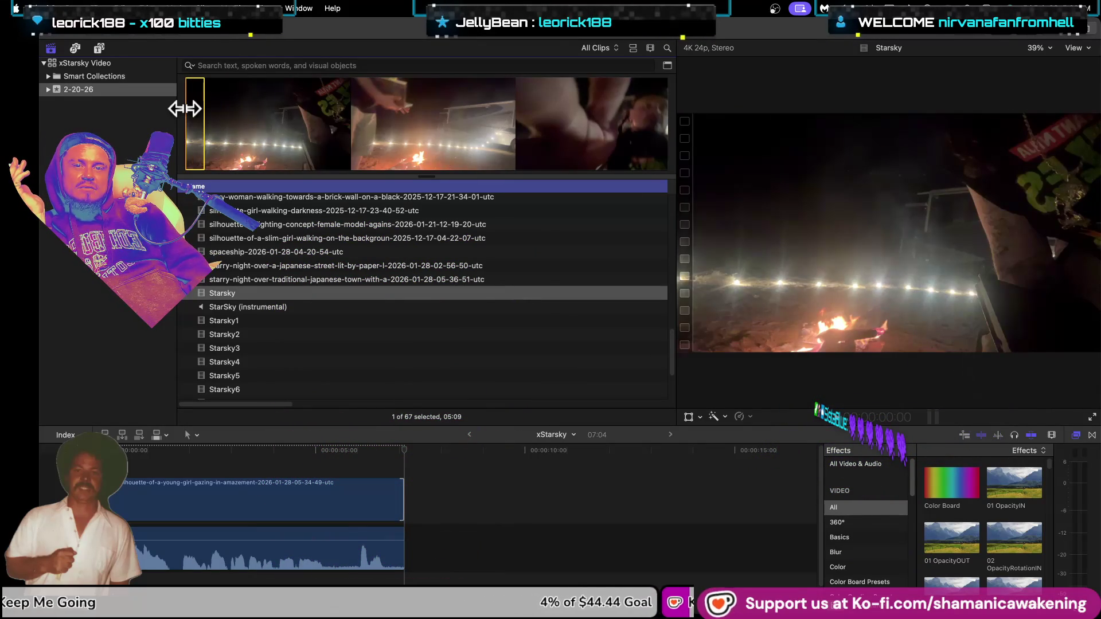
drag(187, 108, 191, 108)
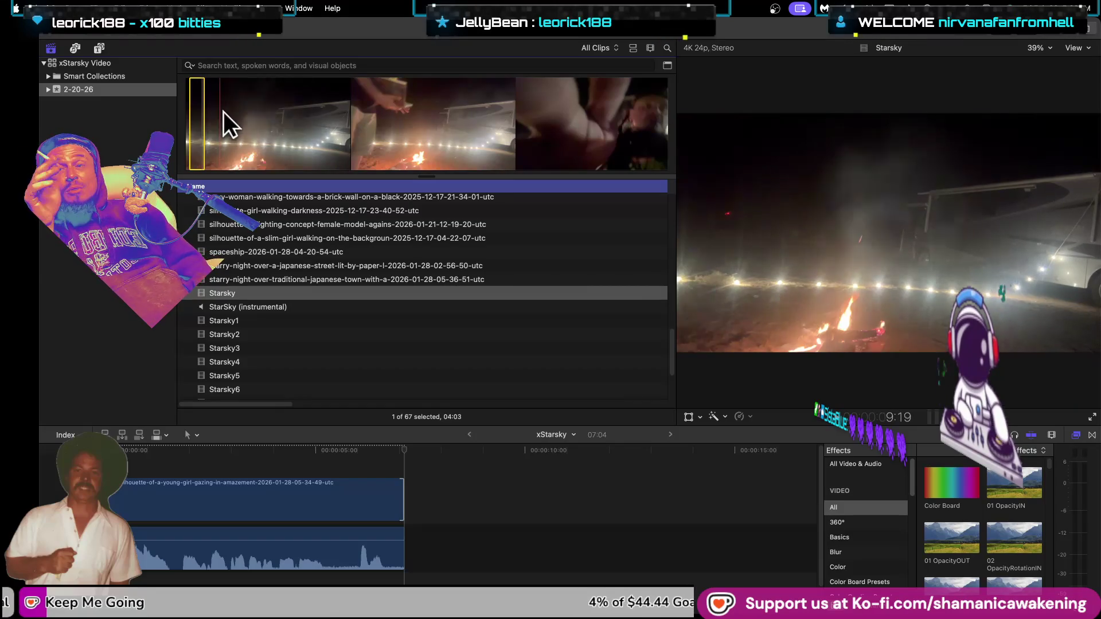
mouse_move(5, 441)
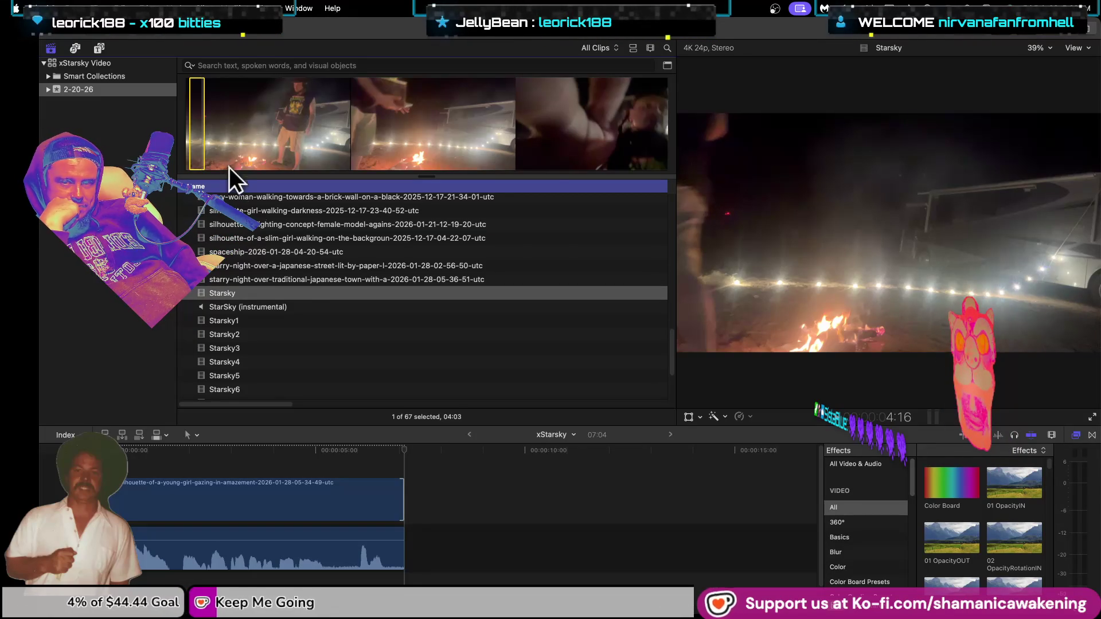
click(309, 291)
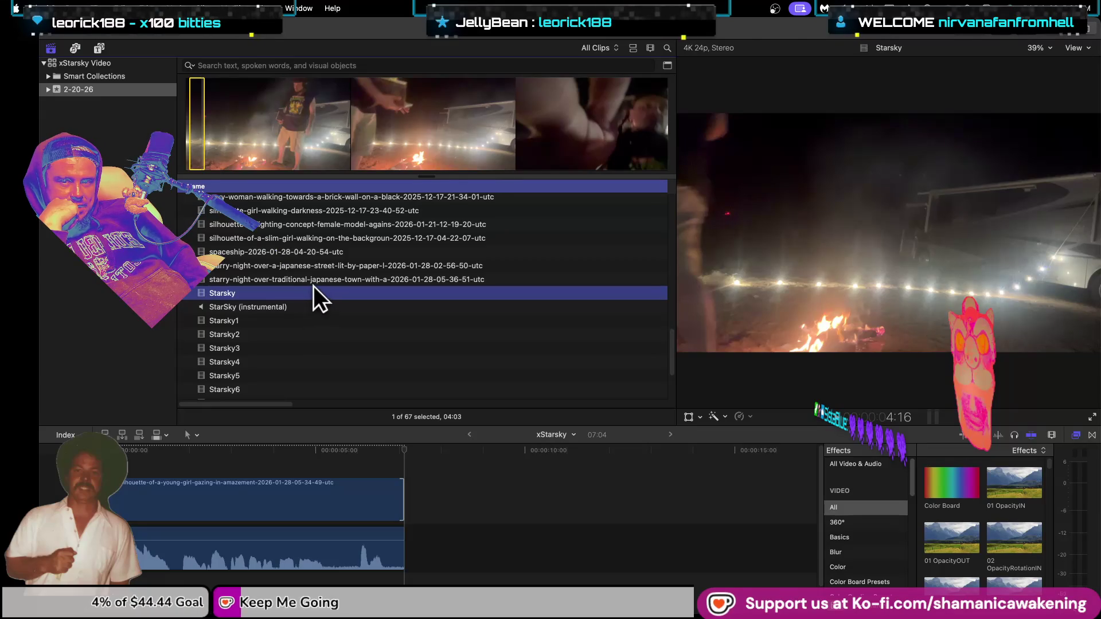
click(318, 282)
click(325, 265)
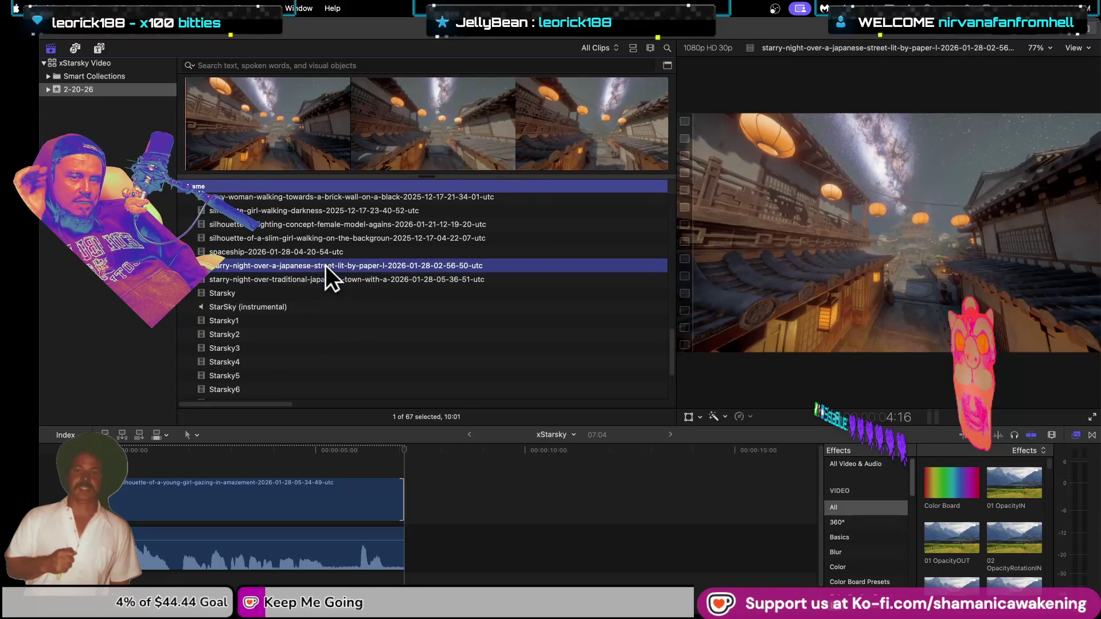
click(331, 252)
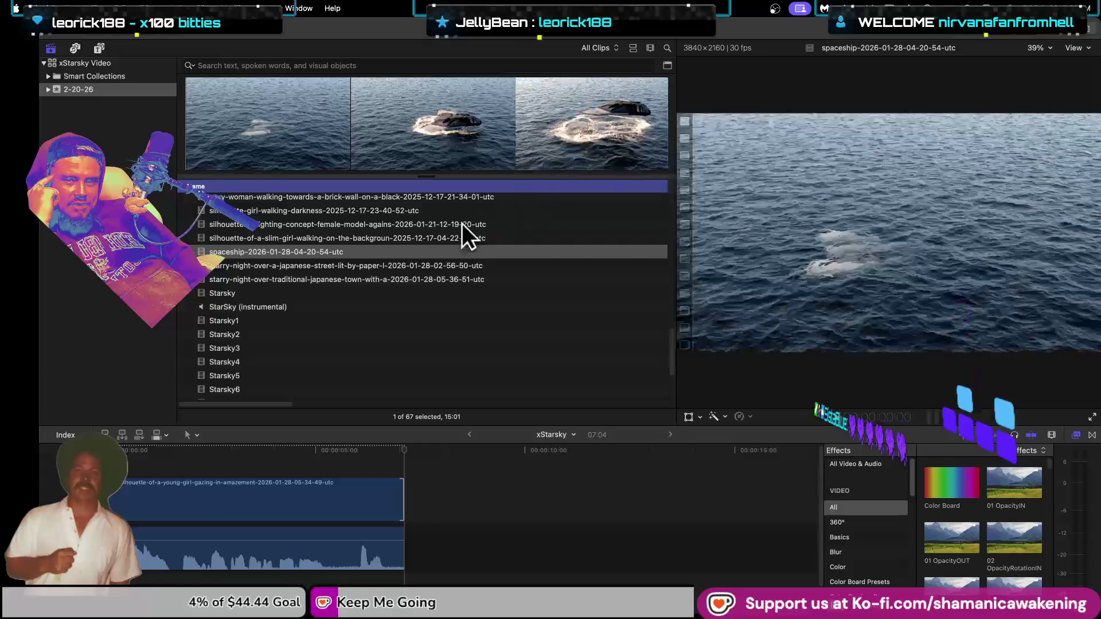
click(427, 239)
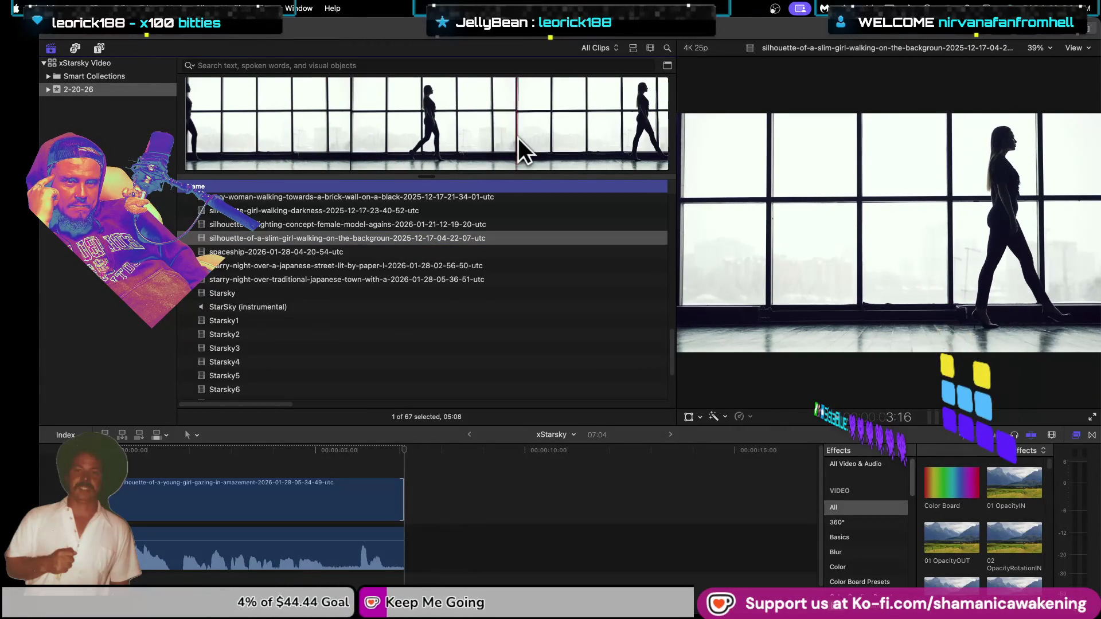
click(480, 224)
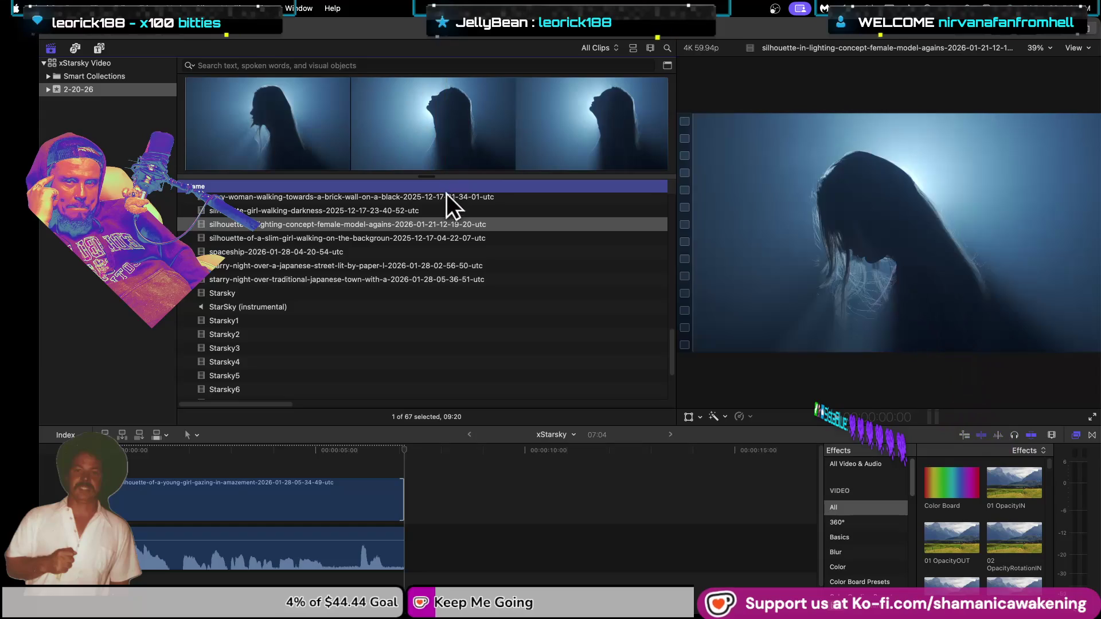
click(445, 209)
scroll(463, 207, up, 5)
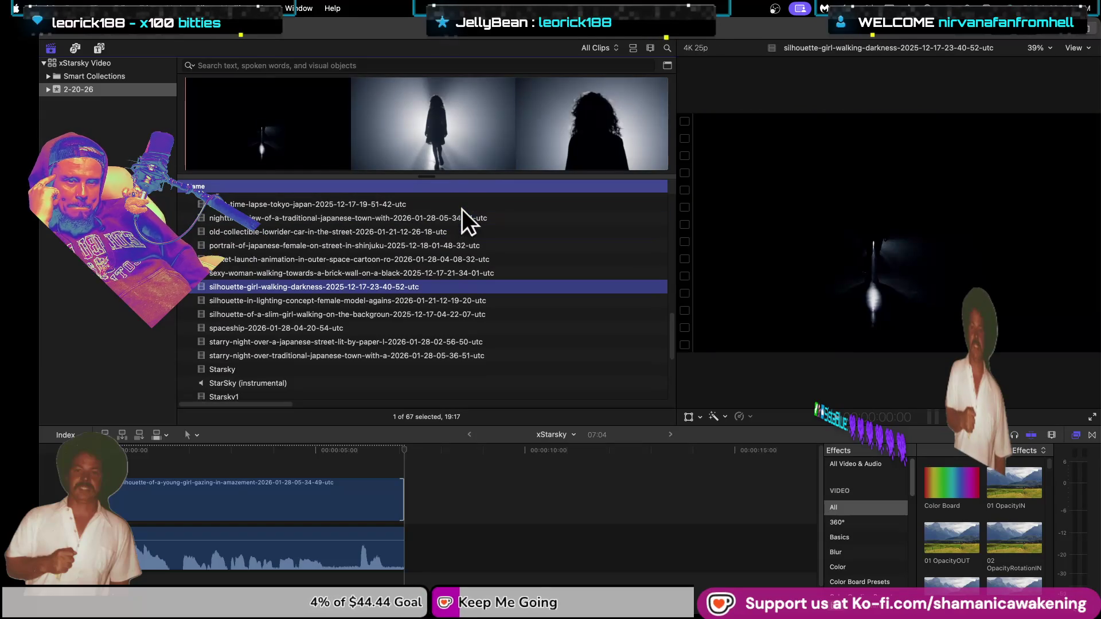
click(402, 499)
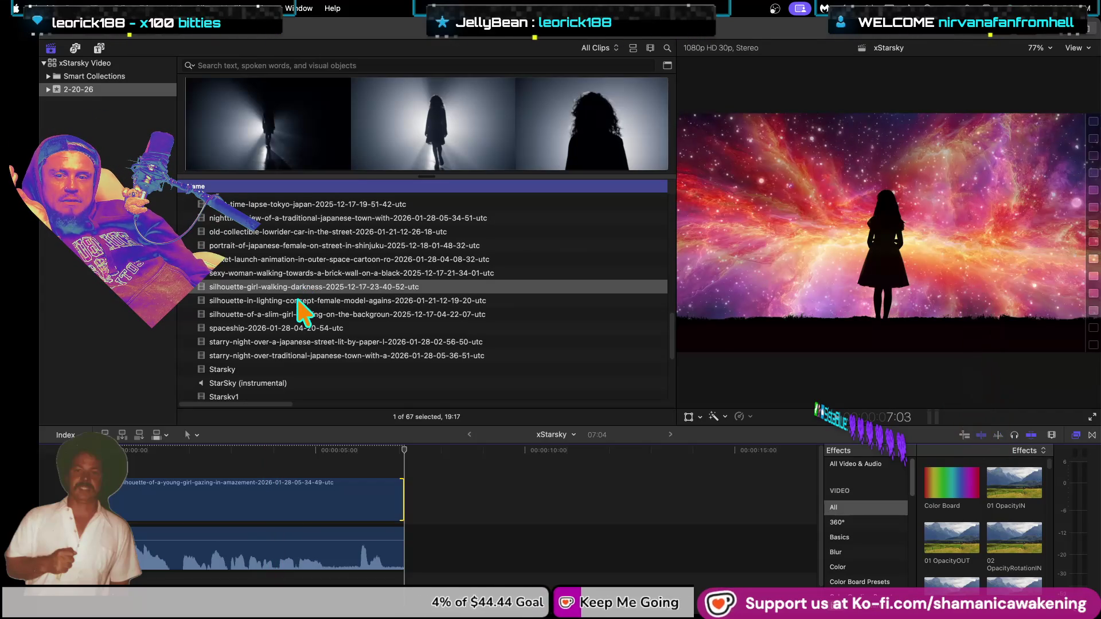
click(301, 301)
click(192, 133)
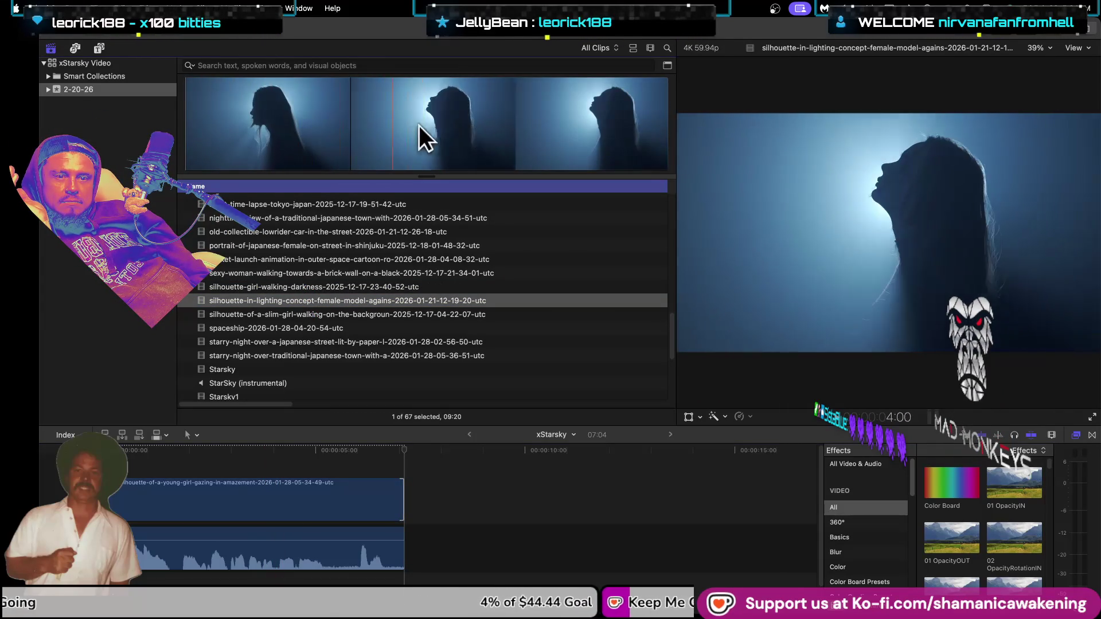
click(487, 269)
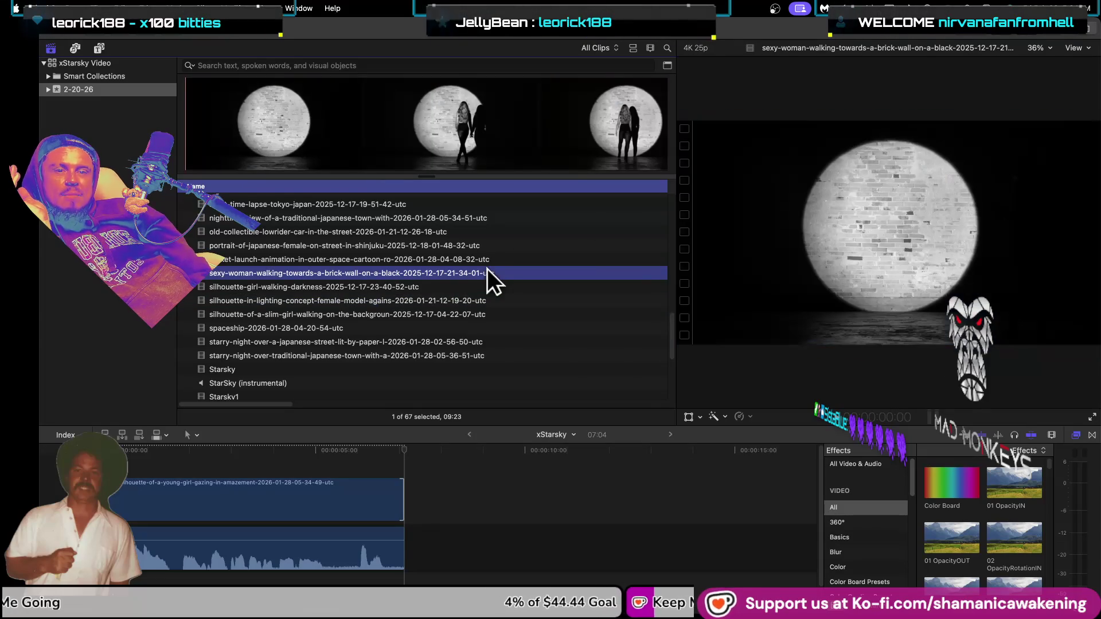
click(318, 131)
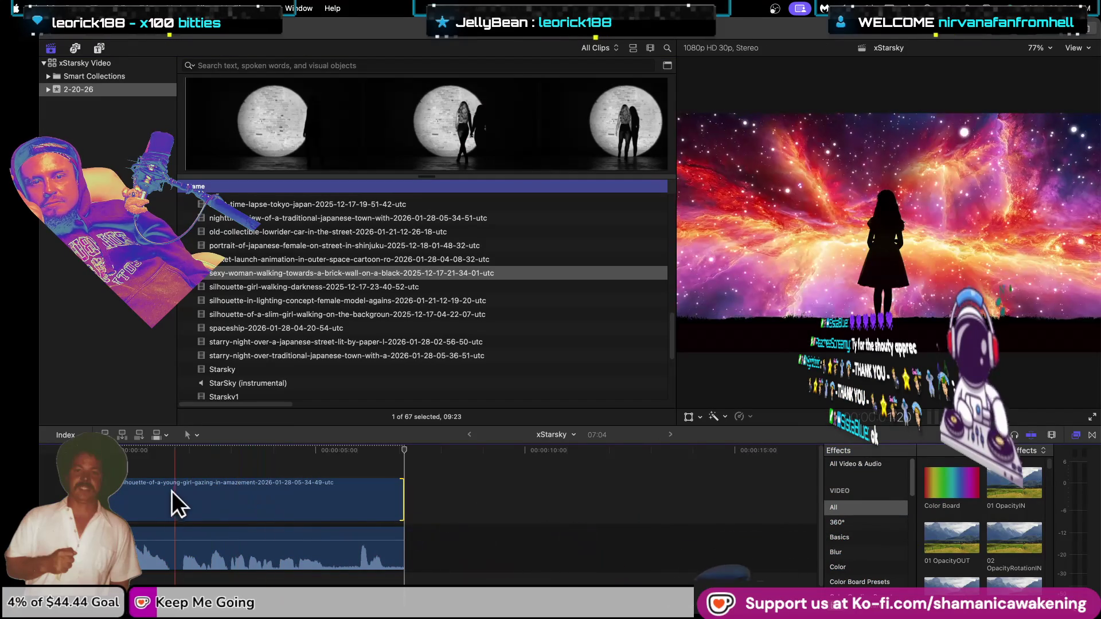
click(344, 499)
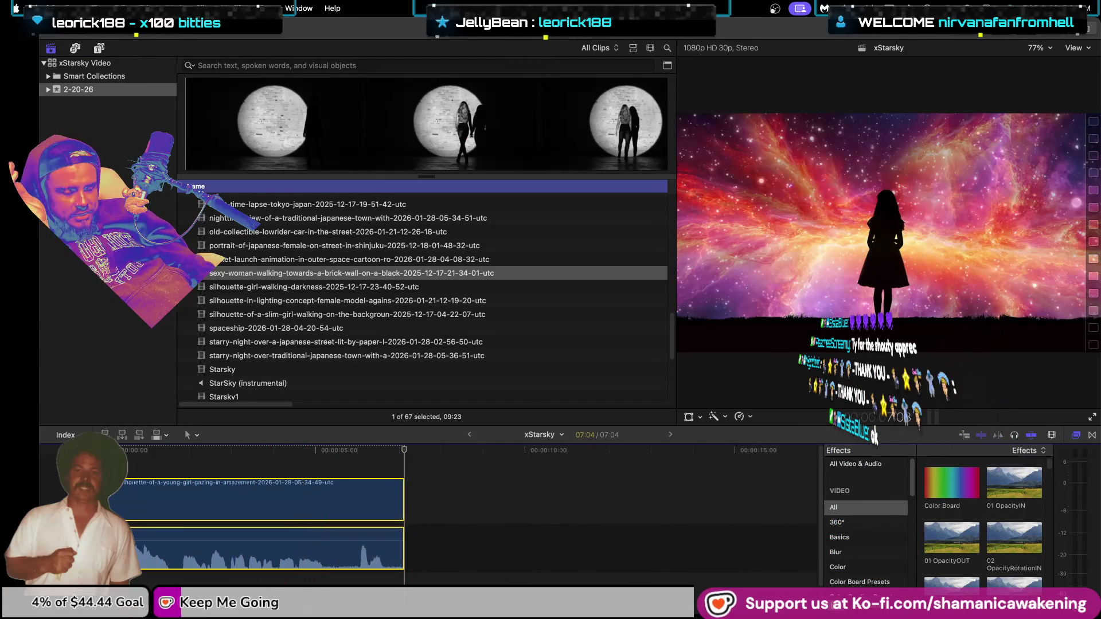
key(Delete)
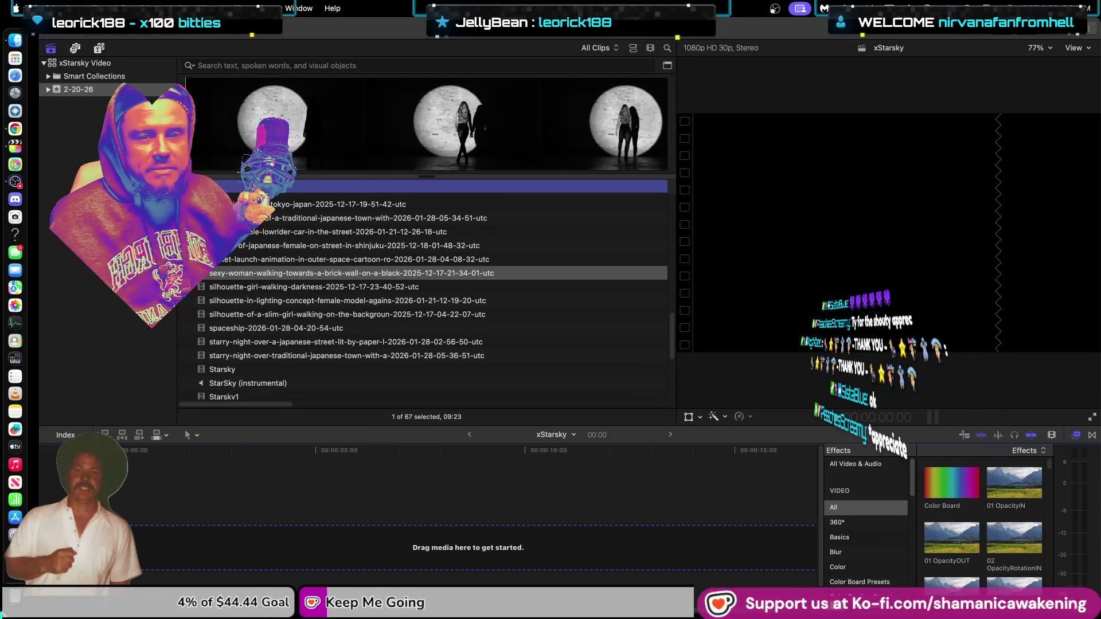
click(341, 270)
Step: Step through the rocket-launch, Tokyo time-lapse, palo santo and quarrelling silhouettes clips
click(345, 257)
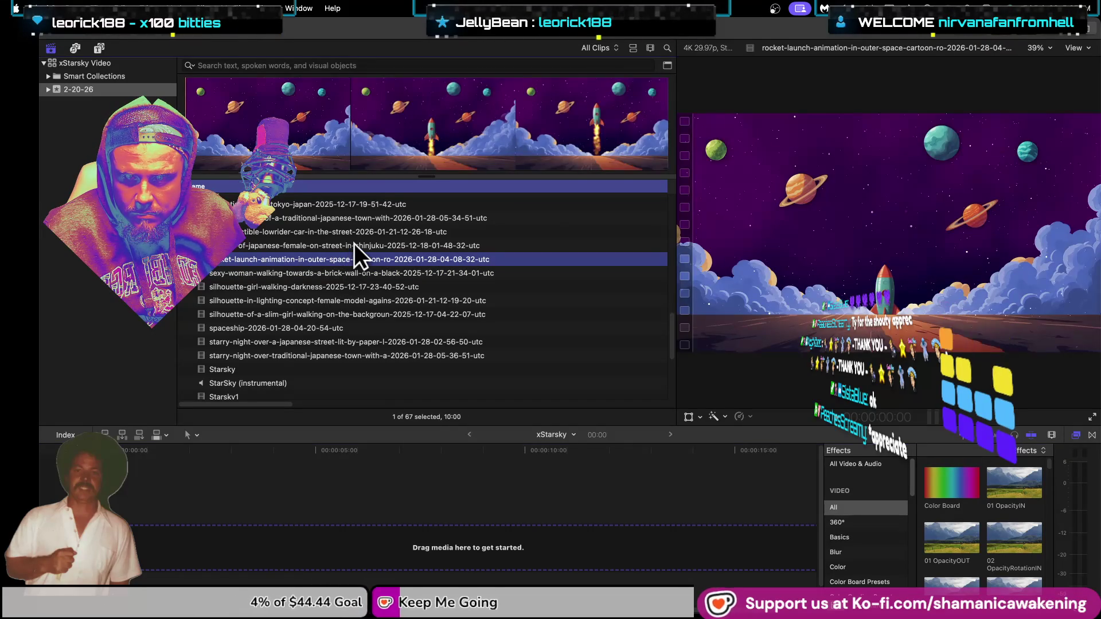
key(Up)
key(Up)
key(Up)
key(Up)
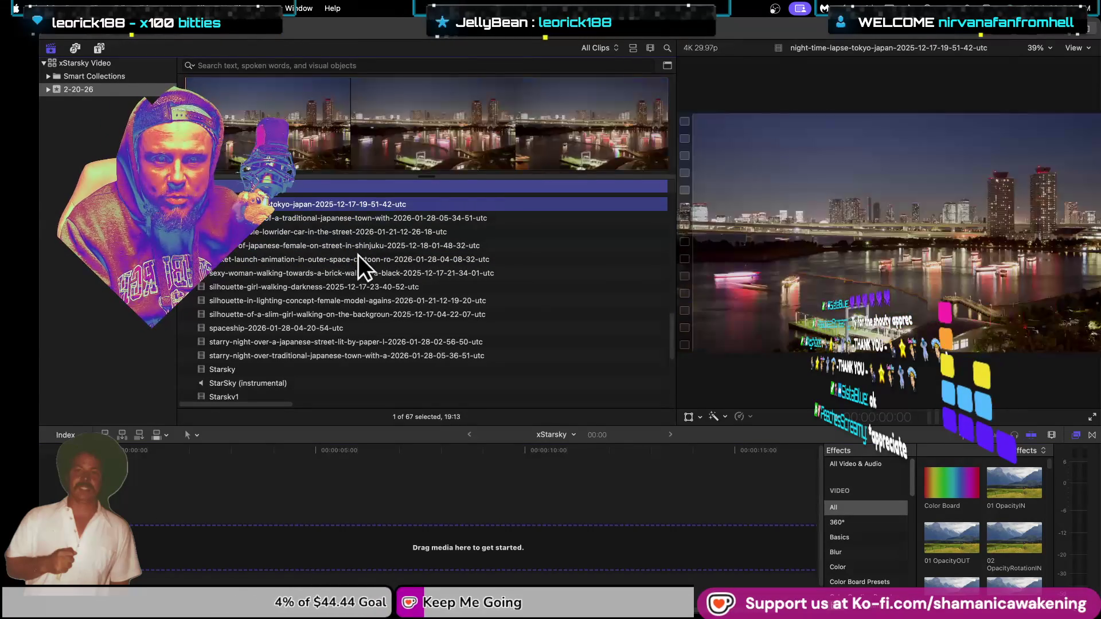
key(Up)
key(Up)
key(Up)
key(Up)
key(Up)
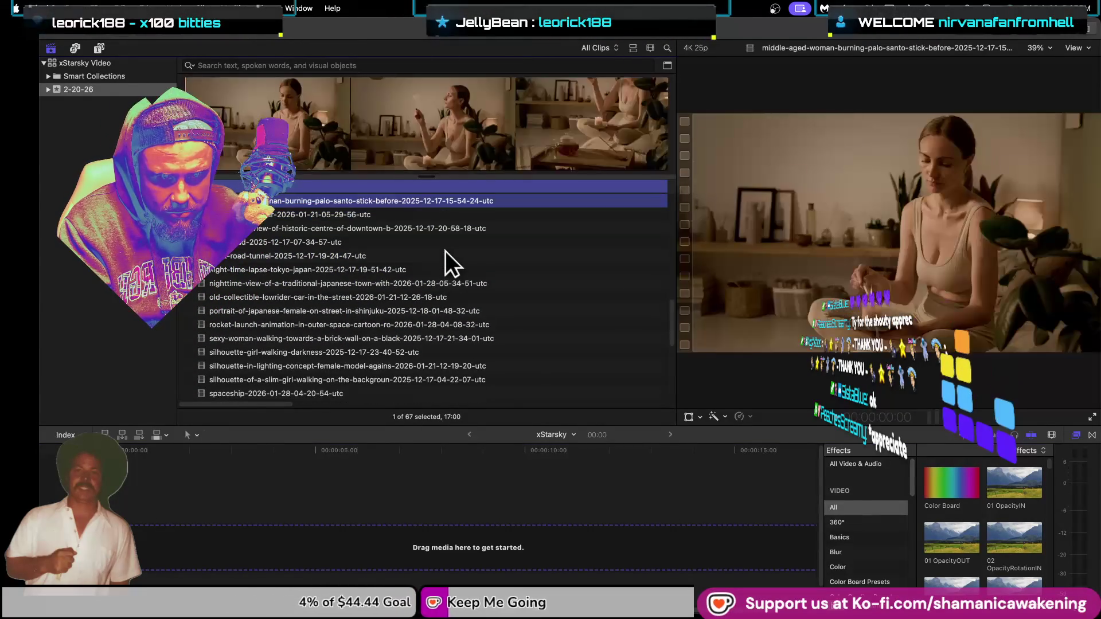
key(Up)
key(Up)
key(Down)
key(Down)
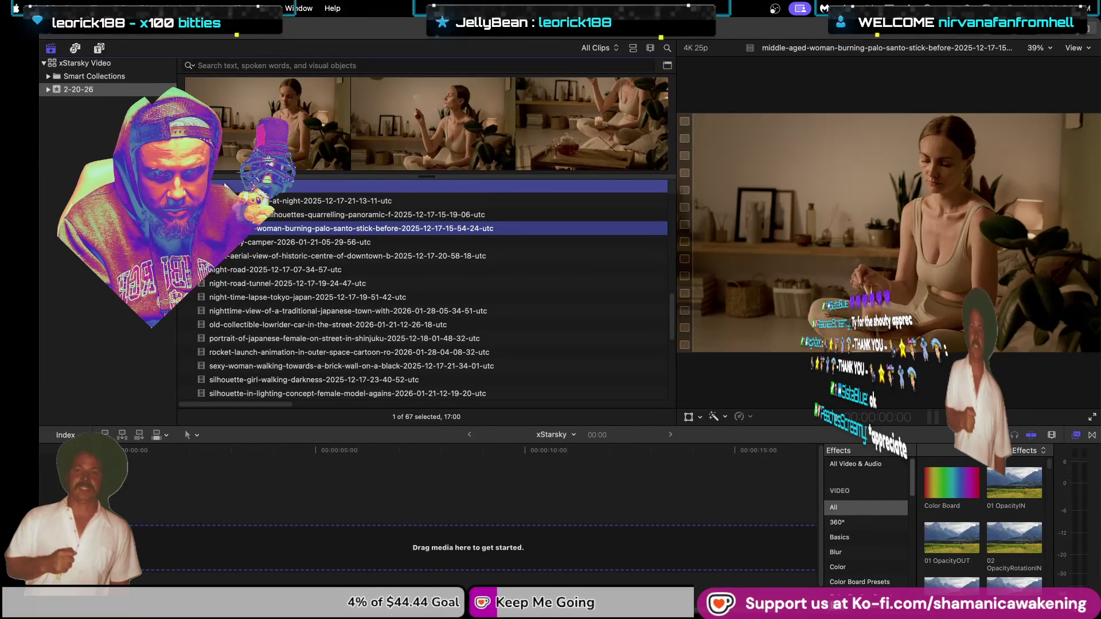
click(288, 112)
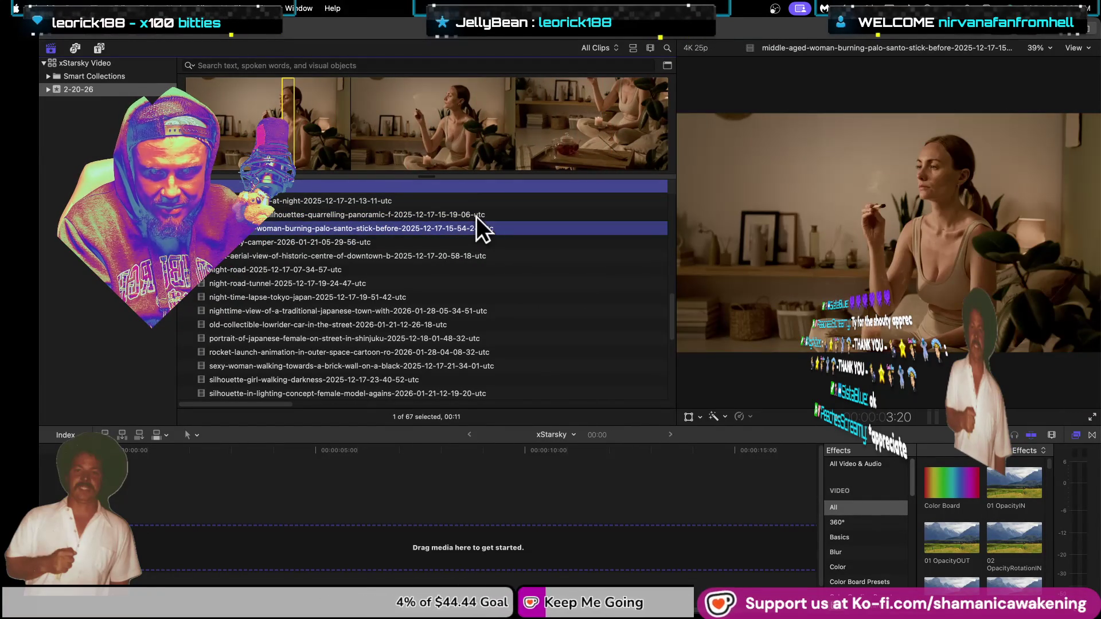
click(476, 215)
click(298, 119)
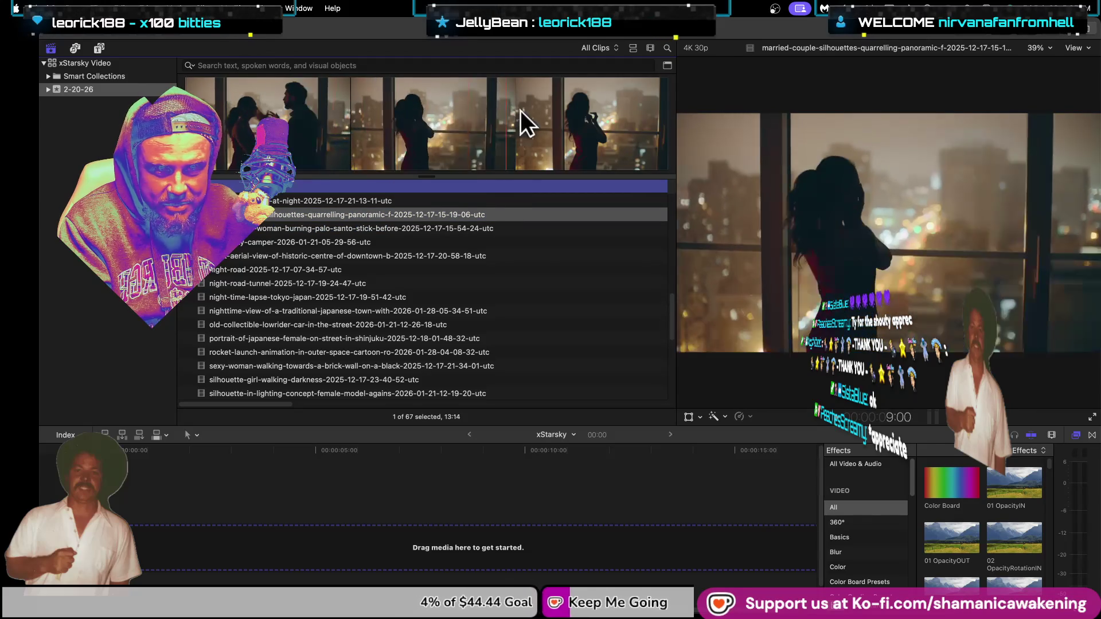
Step: Audition the hoodie and Japanese woman clips, then skim japan-in-the-night to about 14 seconds
click(453, 201)
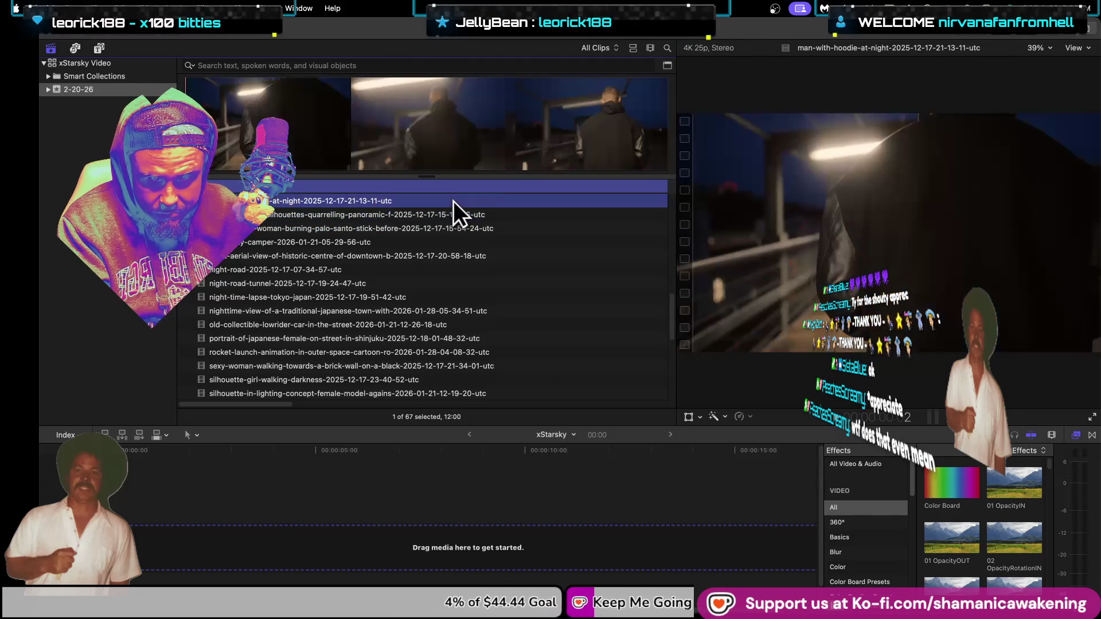
scroll(401, 206, up, 2)
scroll(379, 229, up, 2)
click(367, 264)
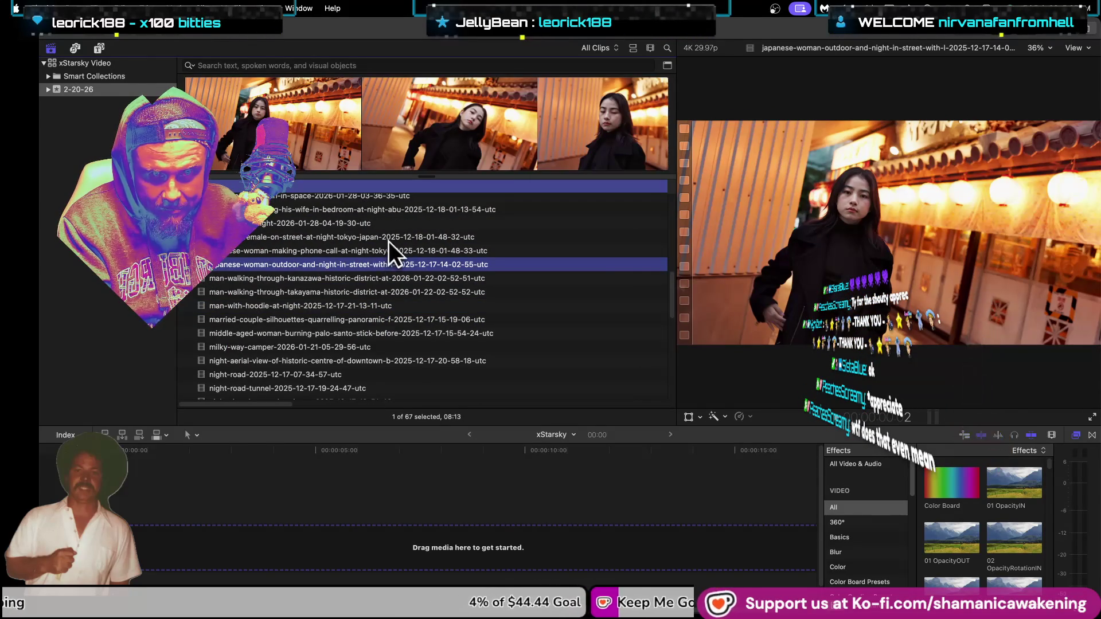
click(390, 247)
click(406, 238)
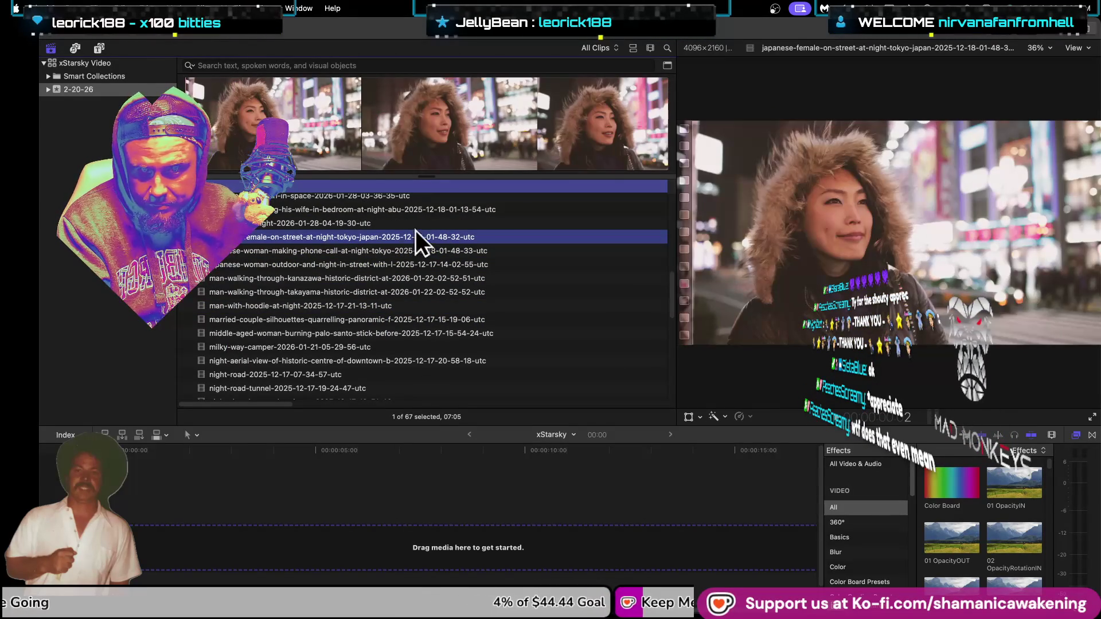
click(422, 225)
click(479, 126)
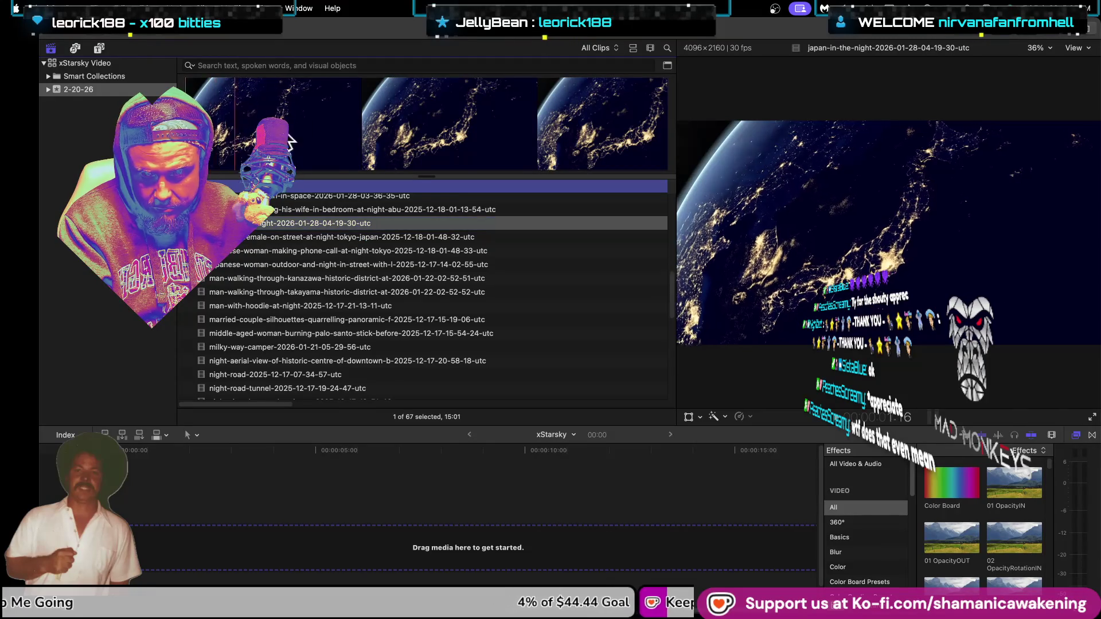
click(637, 117)
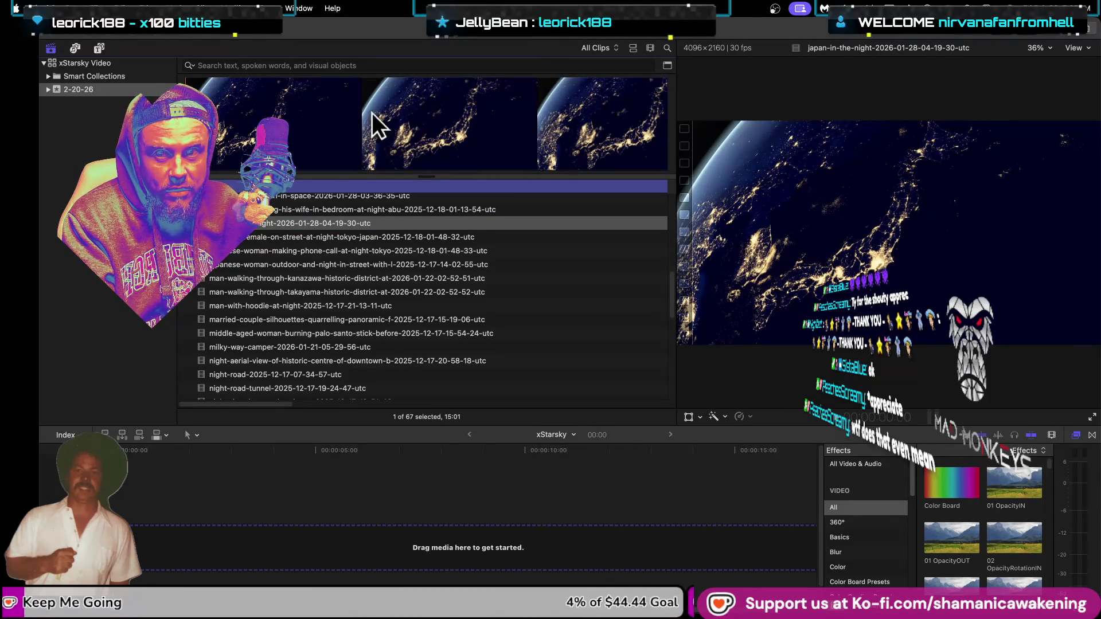
Step: Append a 13:02 range of the japan-in-the-night clip to the xStarsky timeline
drag(613, 115, 190, 121)
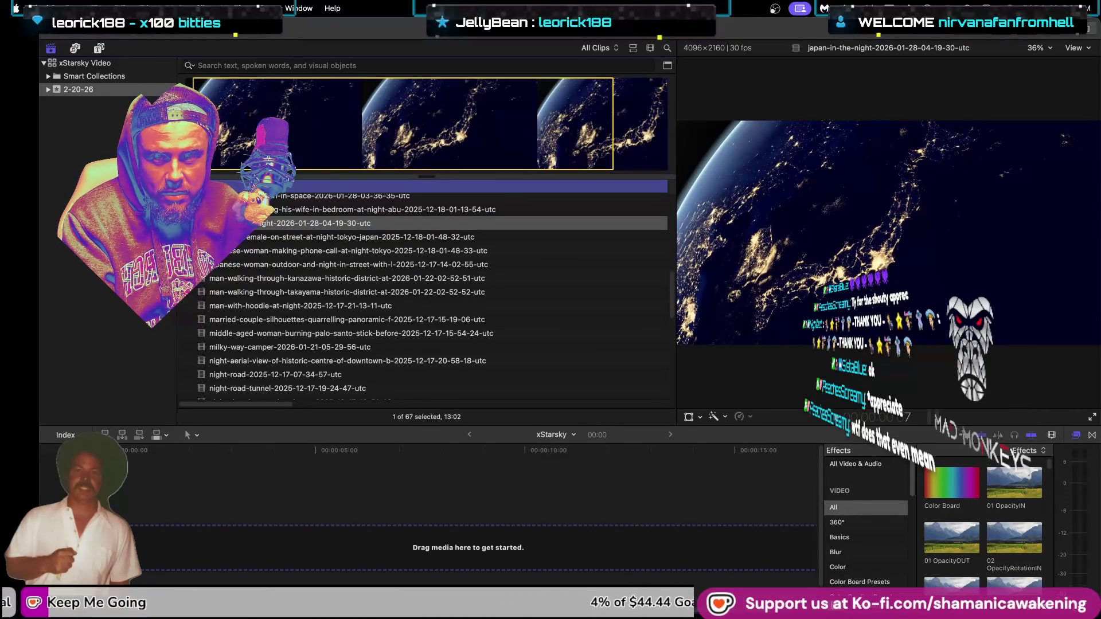
key(e)
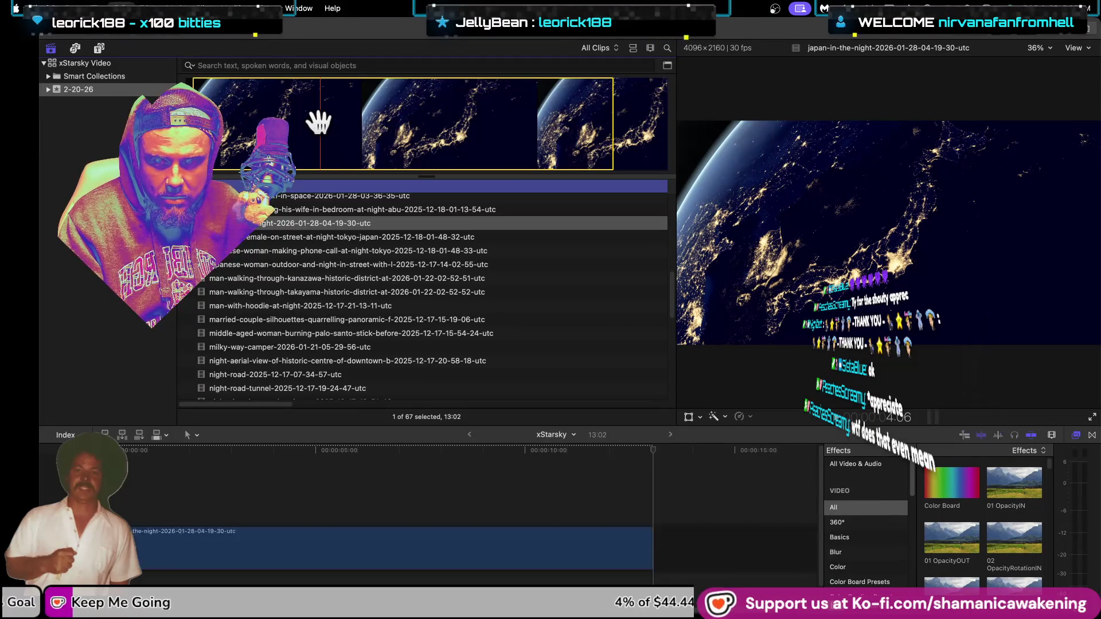
click(152, 514)
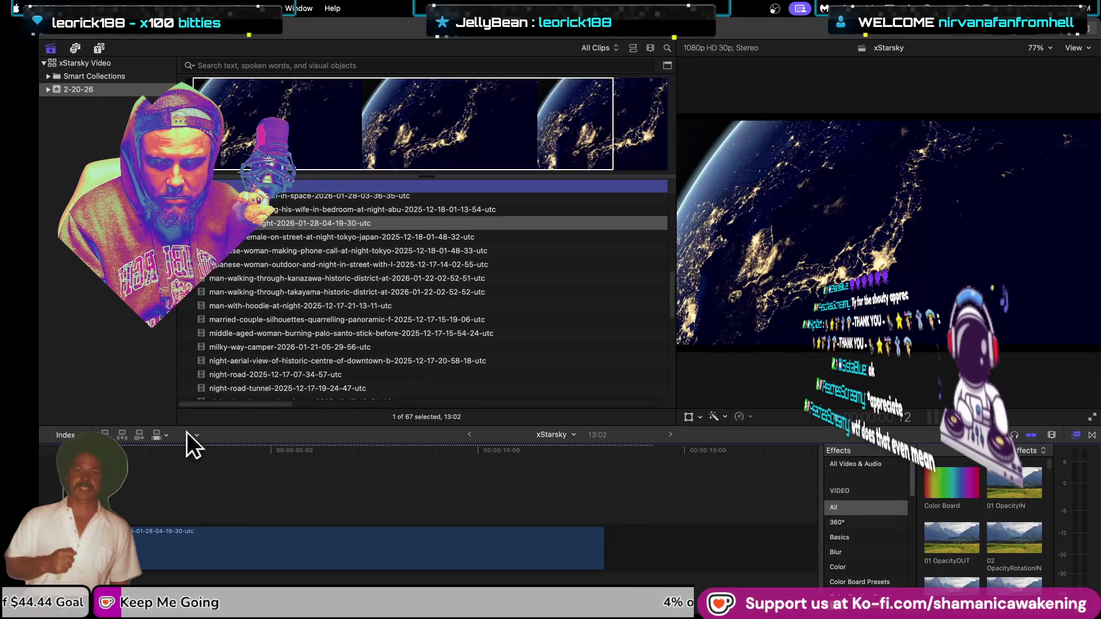
Step: Place the xStarSky (explicit) song under the video and play back the timeline
scroll(291, 296, down, 5)
scroll(291, 295, down, 5)
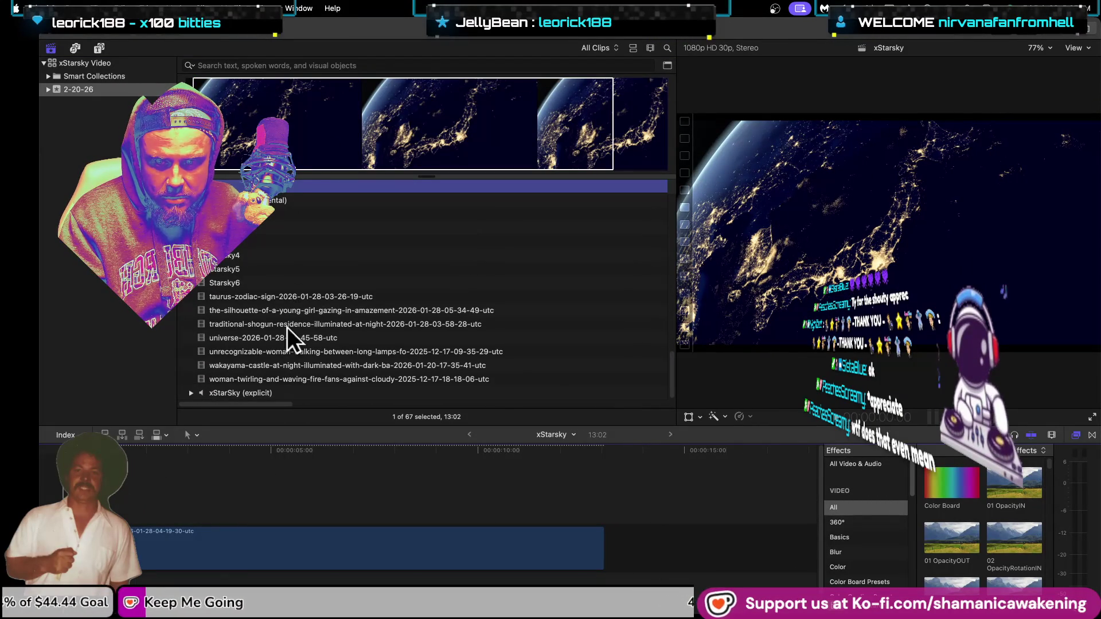
click(280, 393)
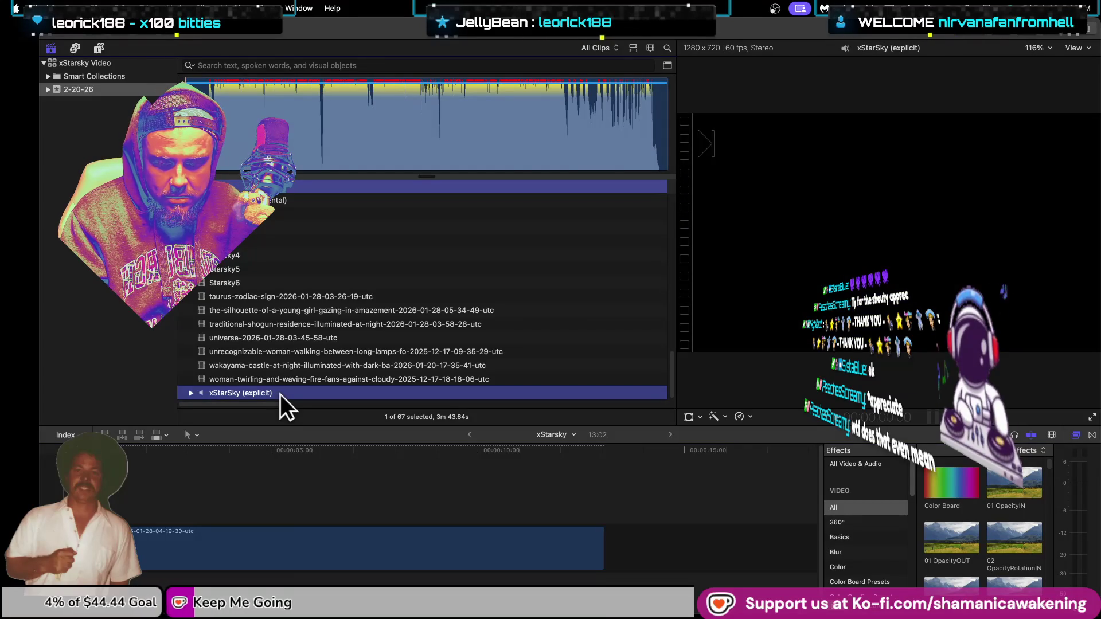
click(187, 545)
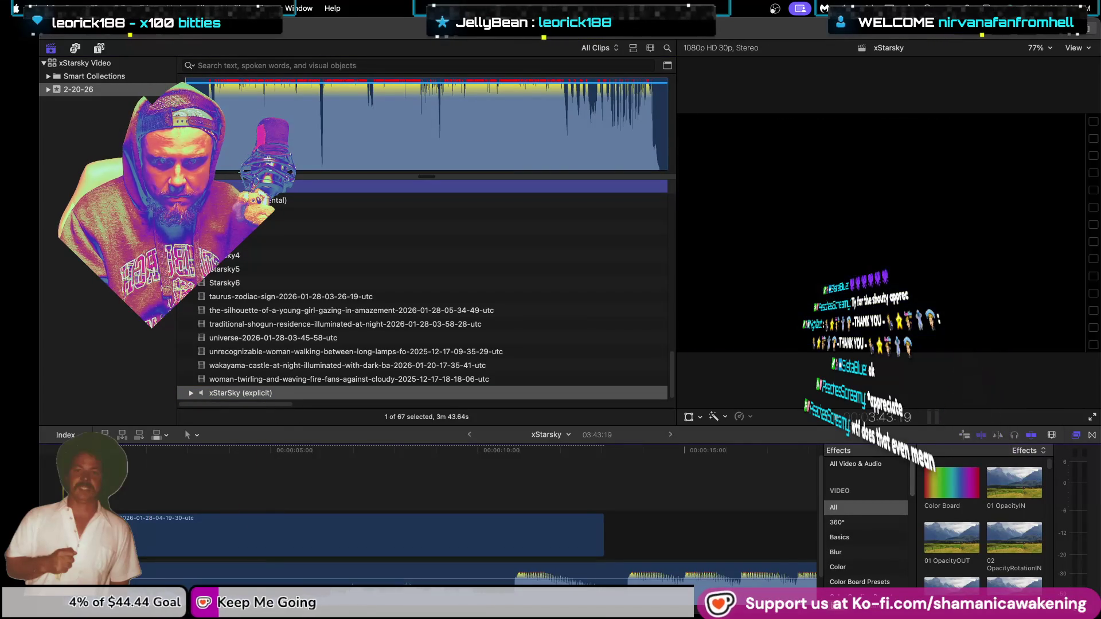
key(space)
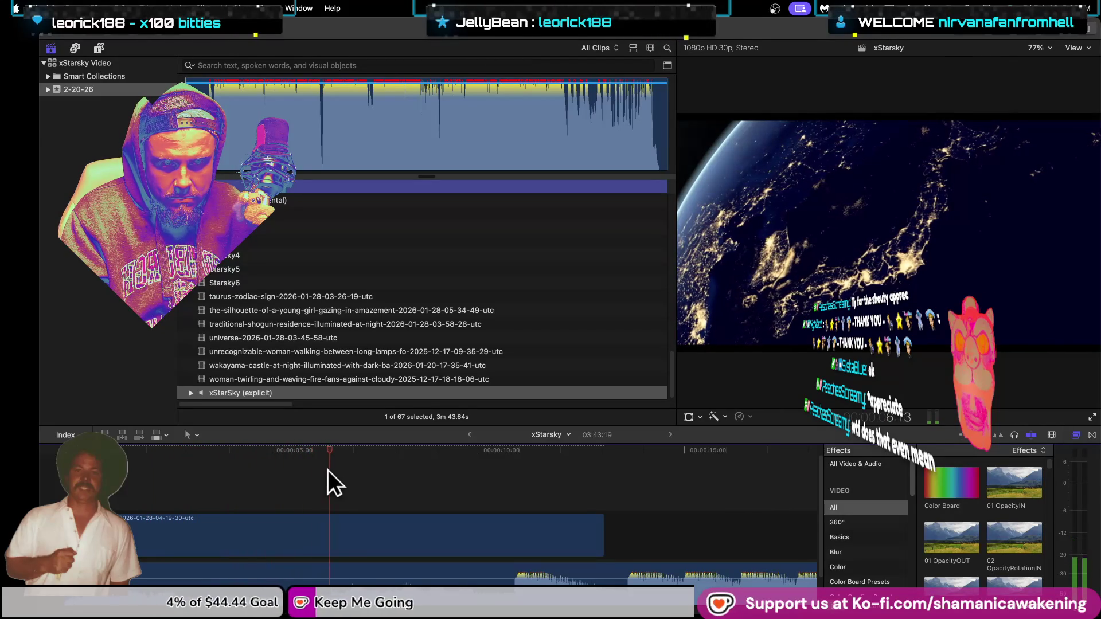
key(space)
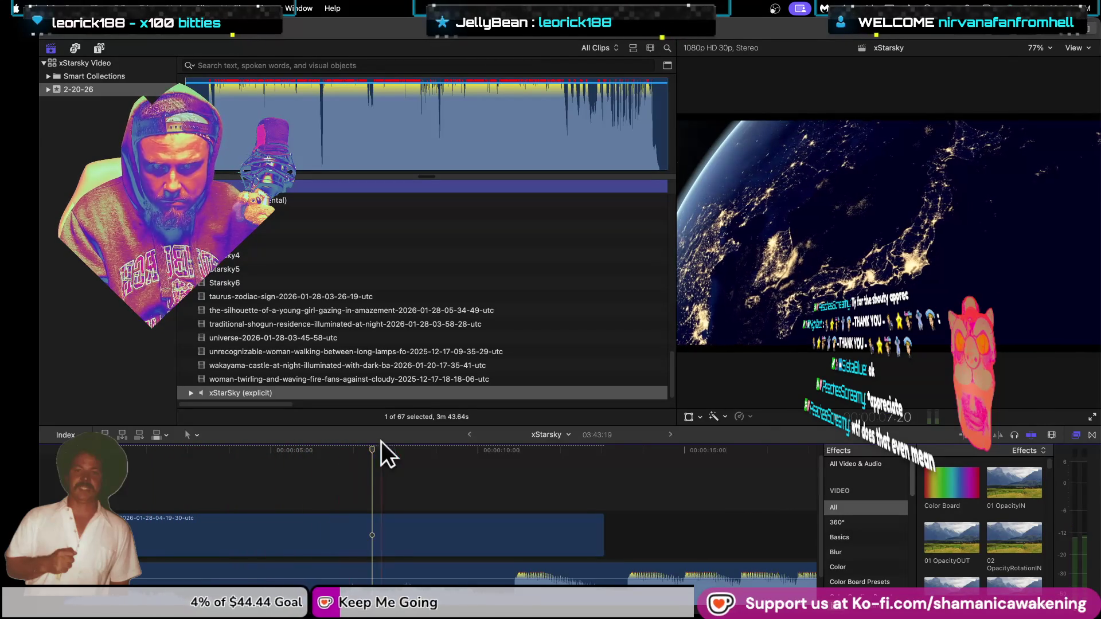
click(323, 454)
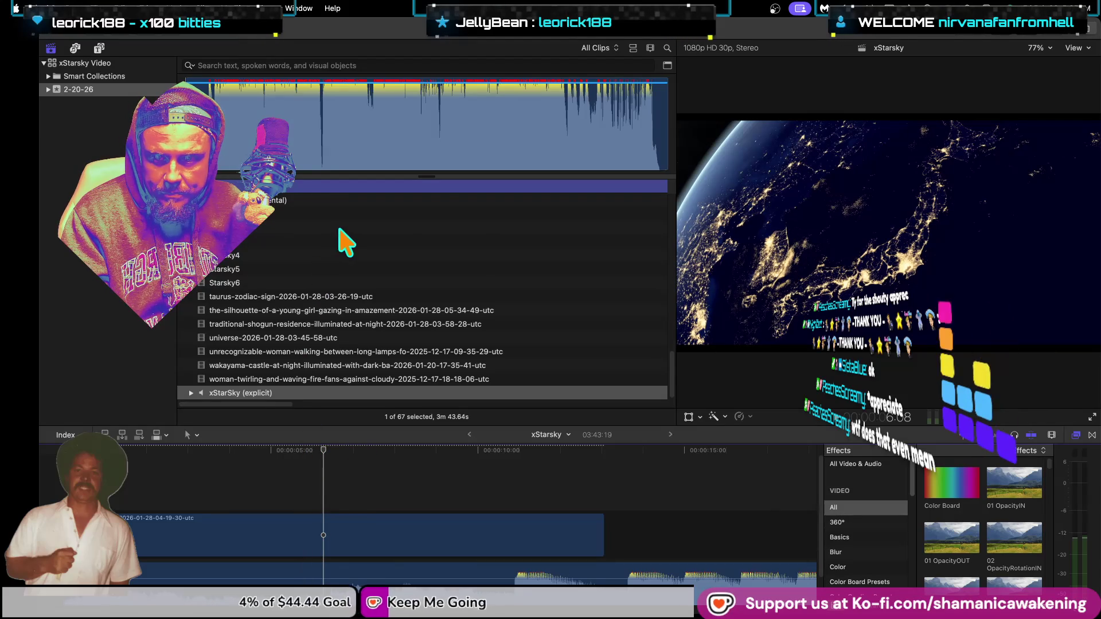
Step: Browse the slim girl, rocket-launch, nighttime Japanese town and Tokyo time-lapse clips
scroll(344, 245, up, 3)
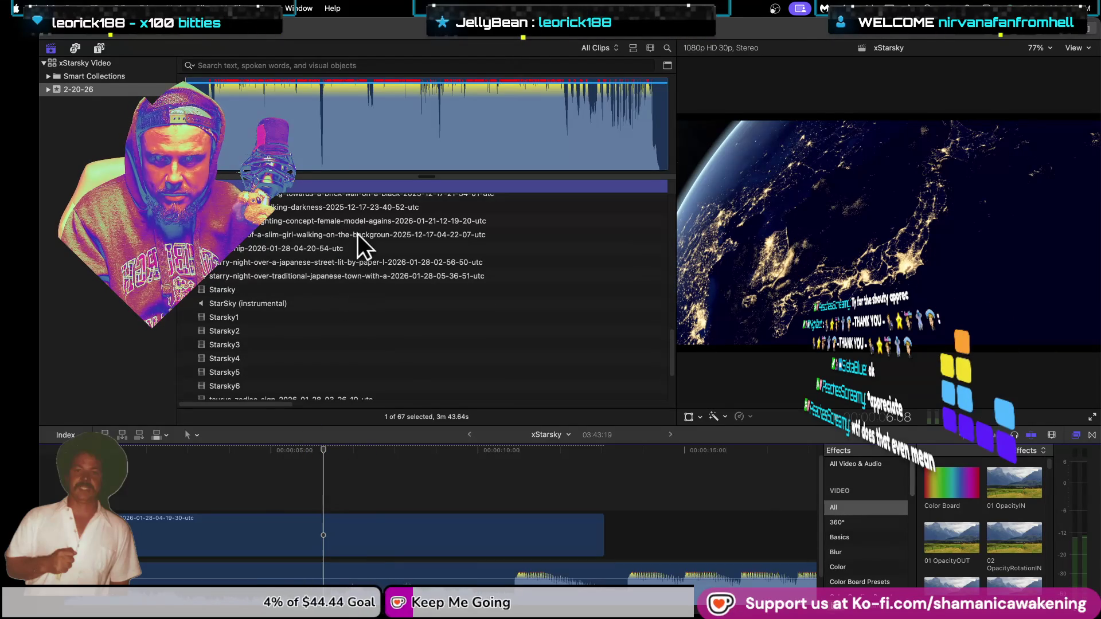
click(357, 232)
scroll(363, 207, up, 1)
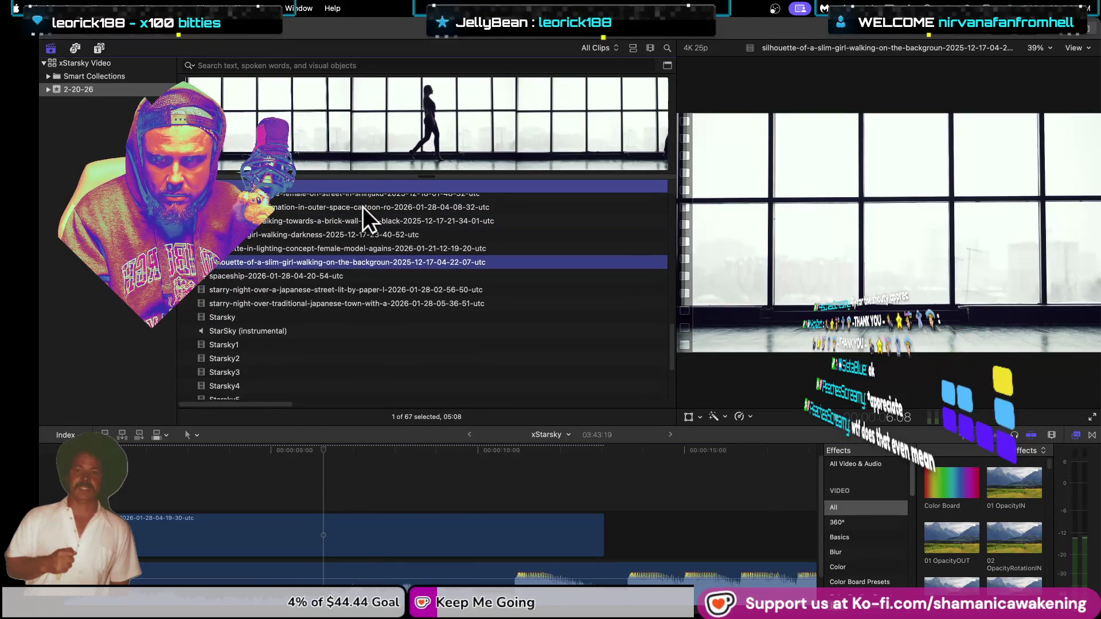
click(362, 207)
scroll(363, 209, up, 2)
click(364, 220)
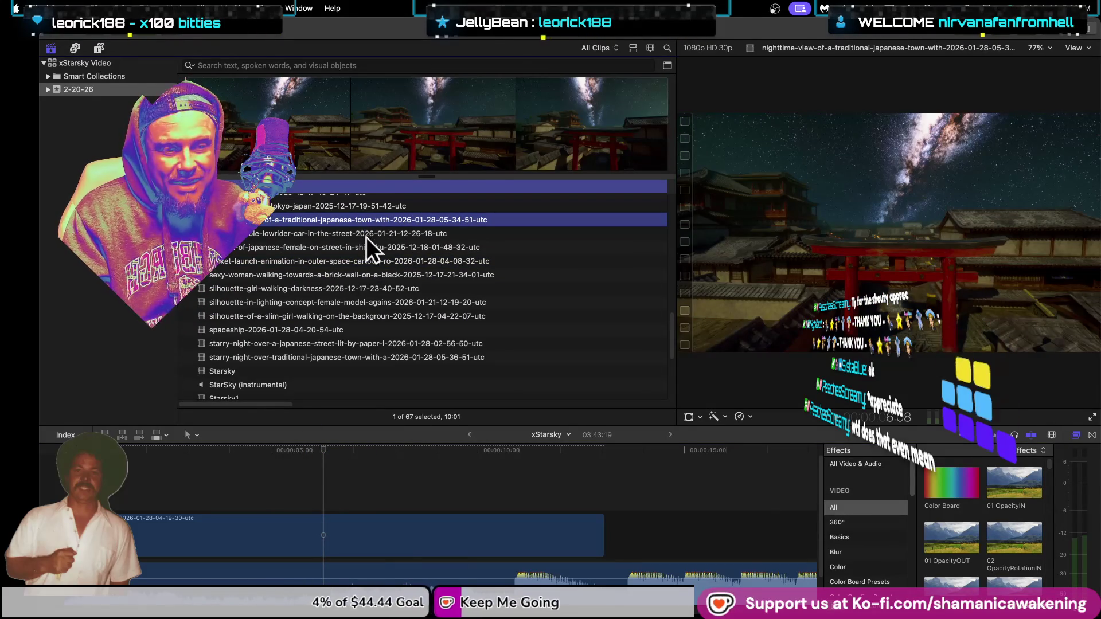
scroll(366, 236, up, 1)
click(376, 230)
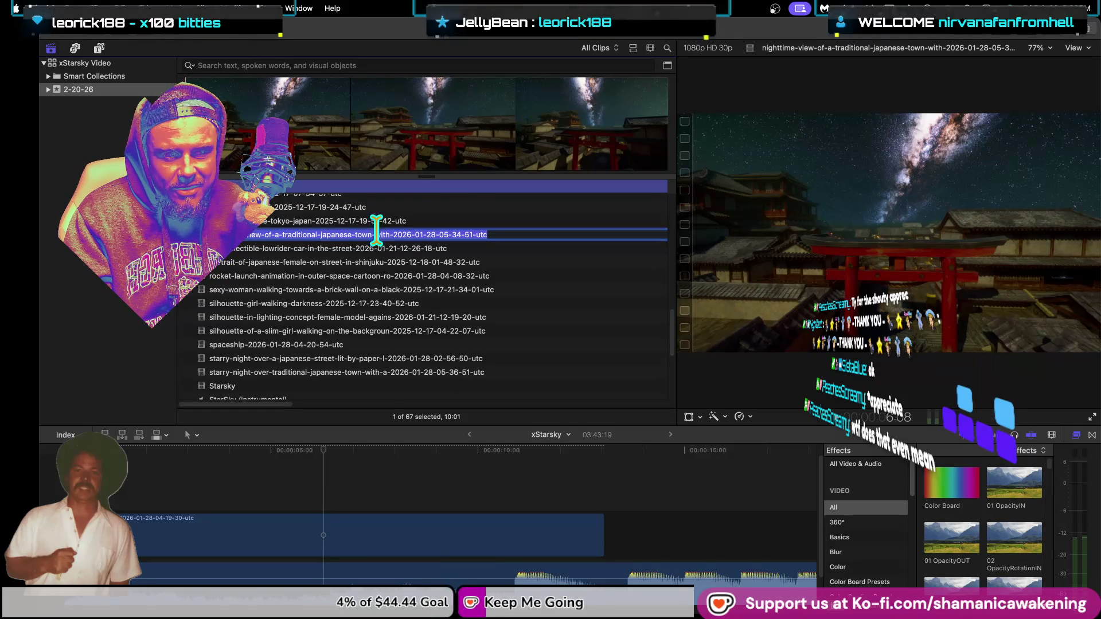
click(421, 217)
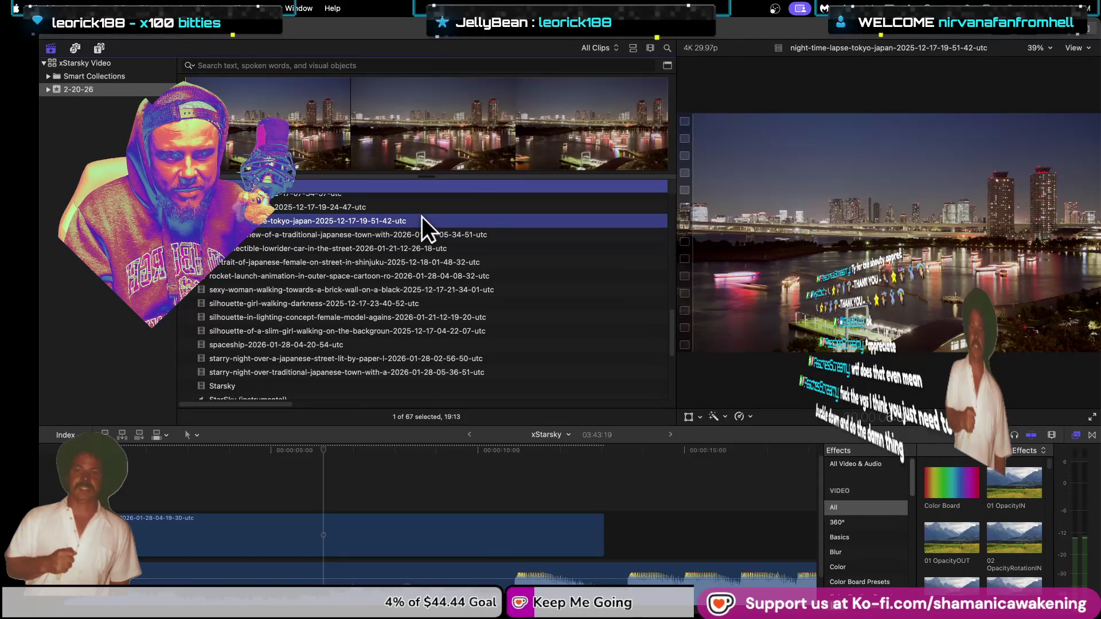
Step: Audition the tunnel, driving and ferris wheel clips, select milky-way-camper, and refocus the xStarsky timeline
scroll(452, 235, up, 2)
click(450, 229)
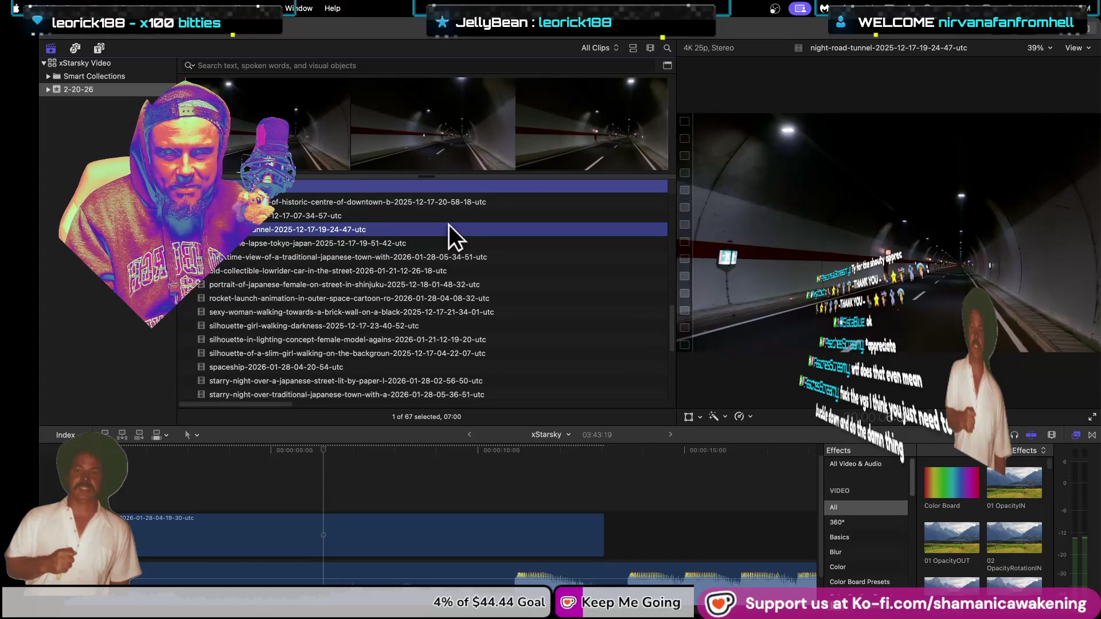
click(446, 215)
scroll(447, 222, up, 1)
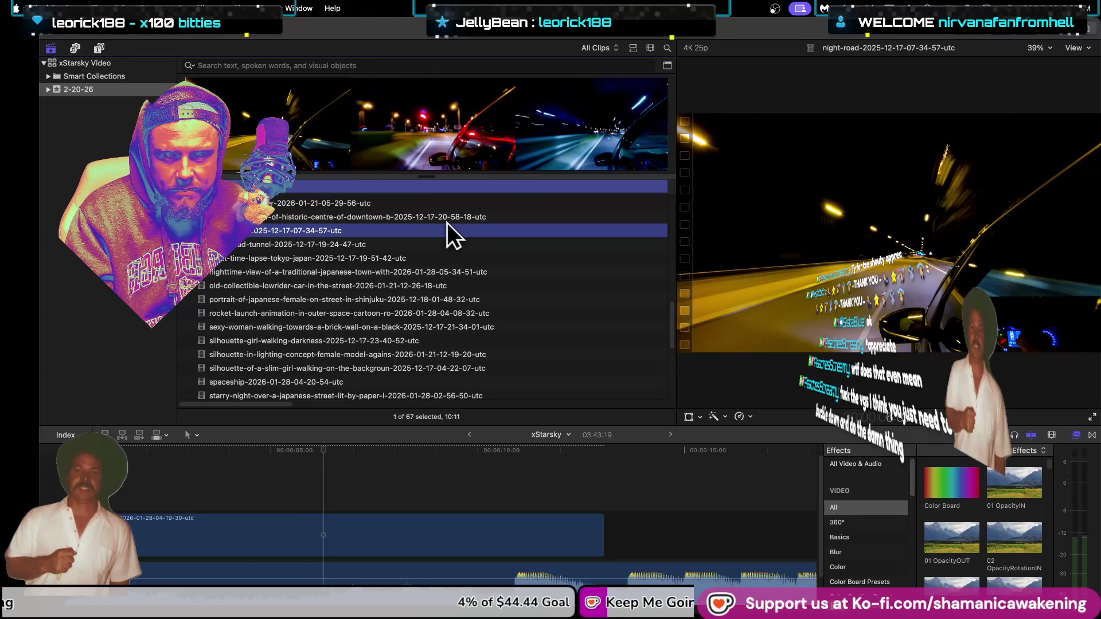
click(446, 222)
scroll(426, 212, up, 2)
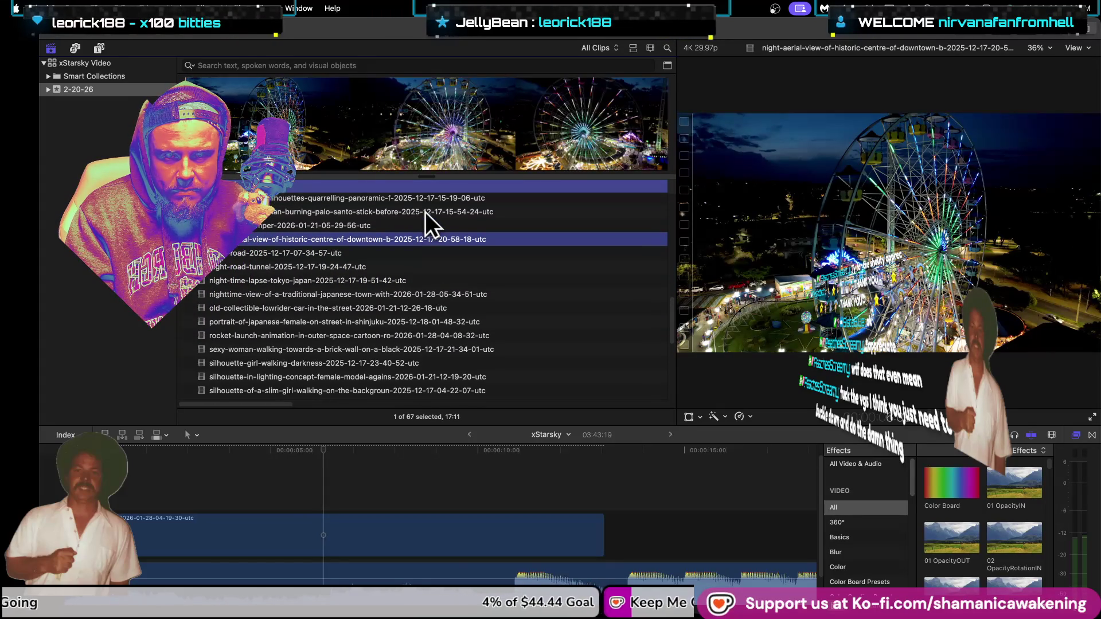
click(420, 225)
scroll(420, 223, up, 1)
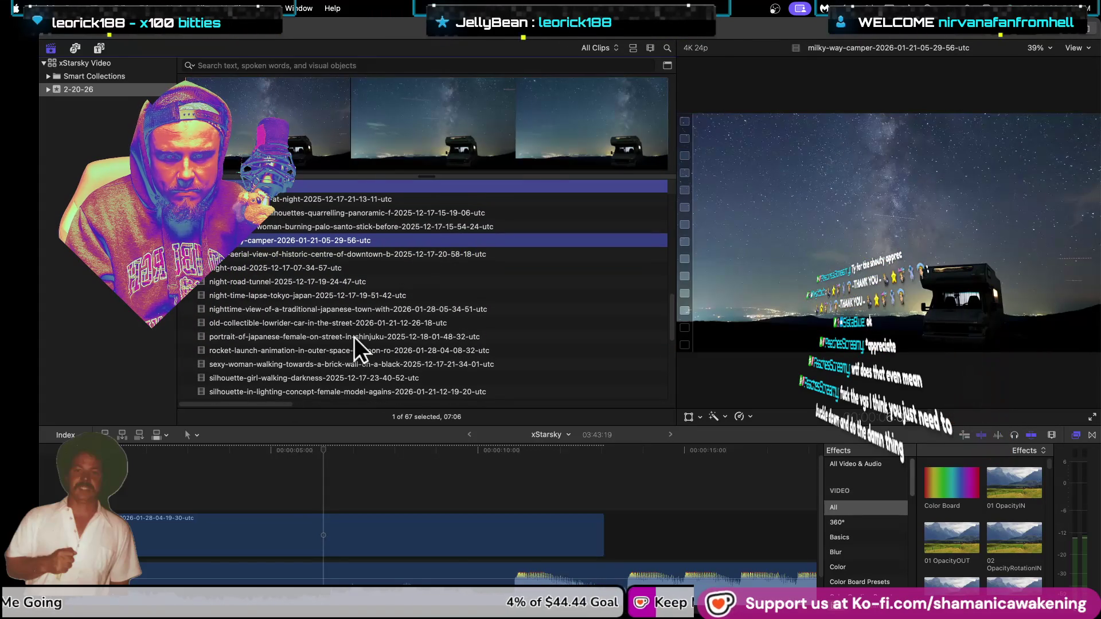
click(239, 471)
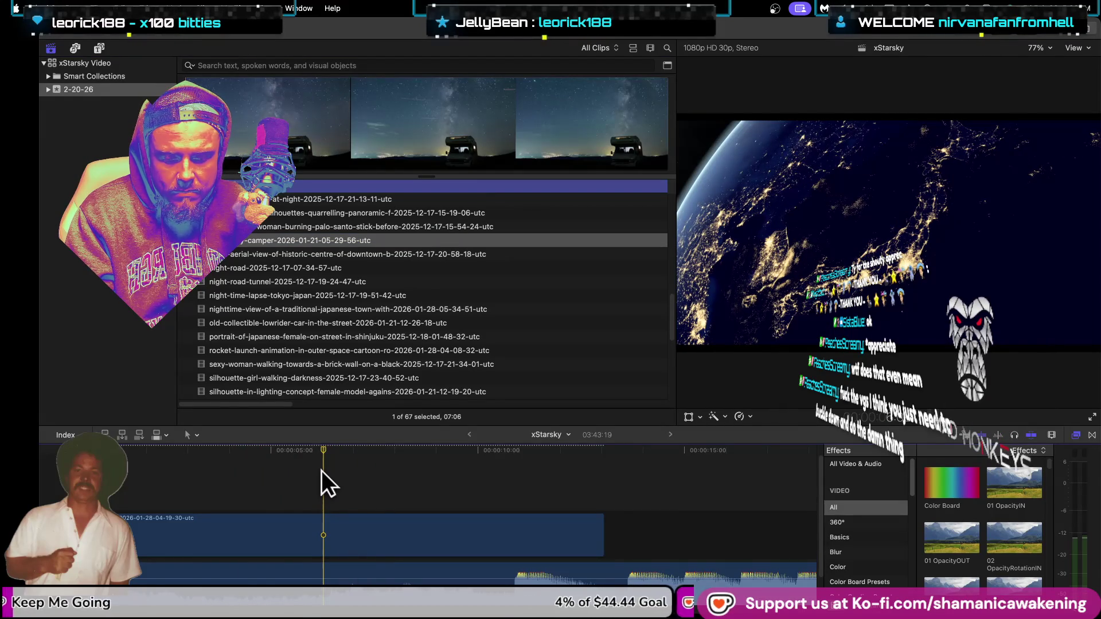
Step: Connect the camper clip, shorten the Japan night clip, and move the camper into the storyline
key(q)
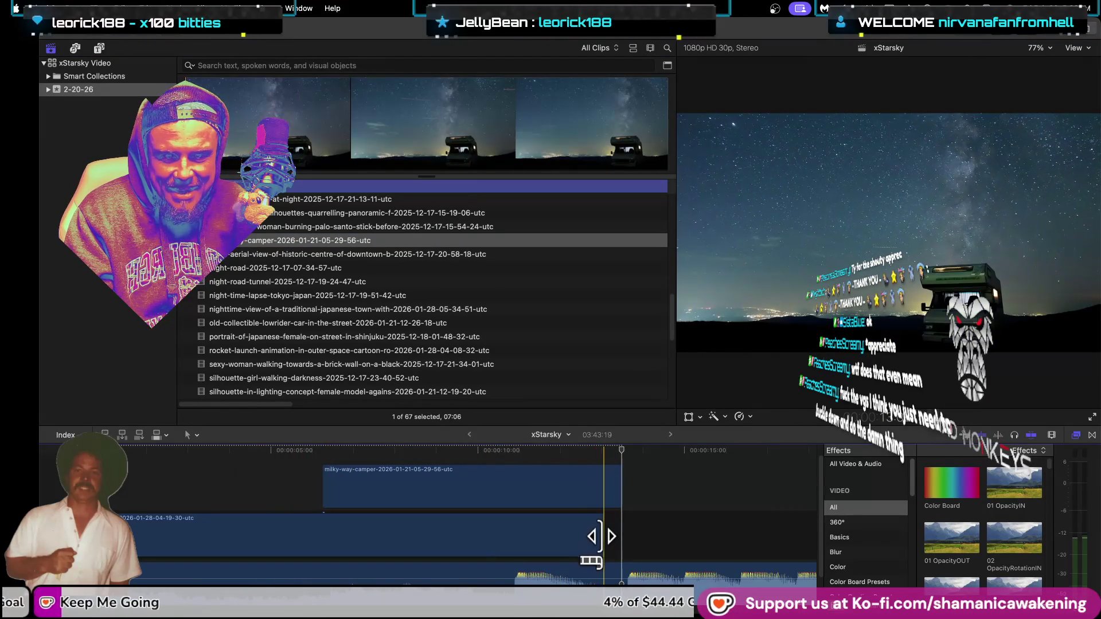
drag(601, 537, 319, 532)
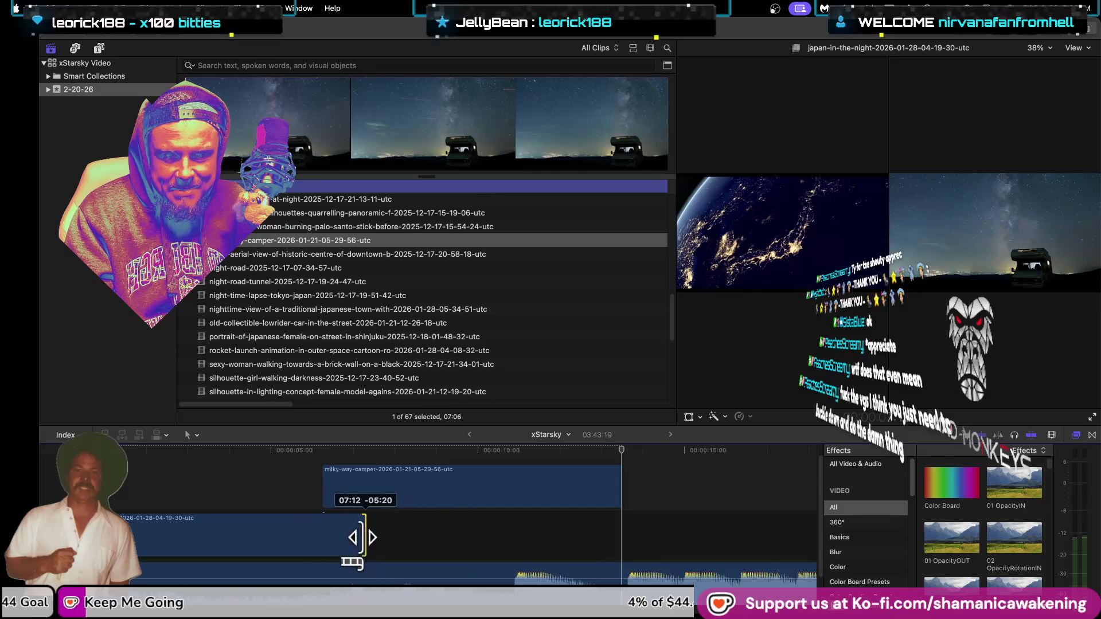
drag(349, 484, 350, 531)
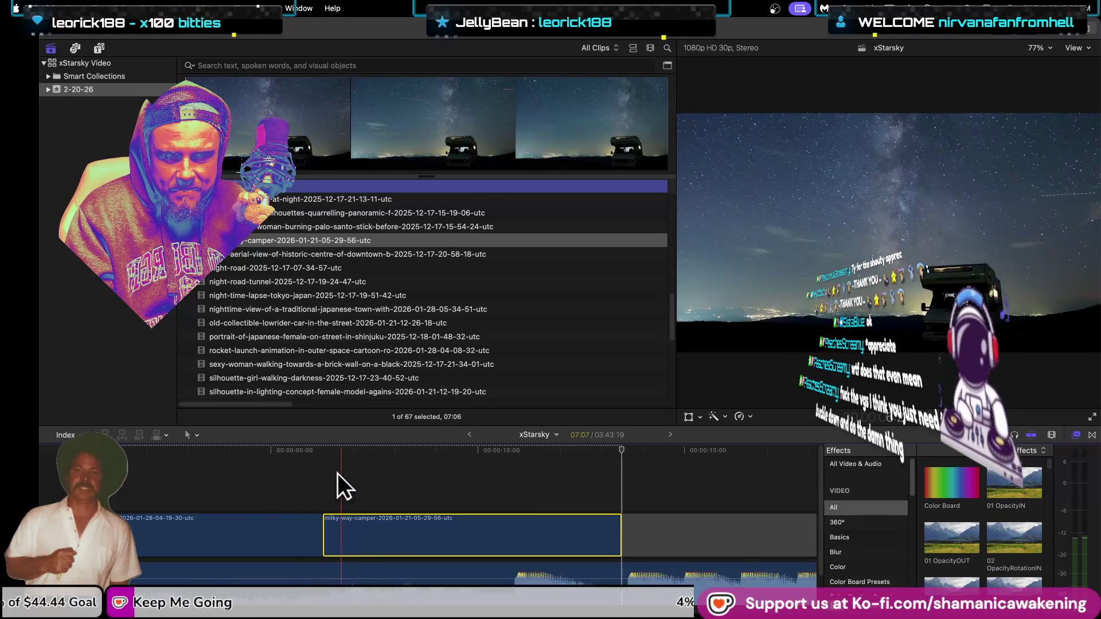
Step: Play from the camper clip and trim its end back to the playhead, just past ten seconds
click(307, 456)
key(space)
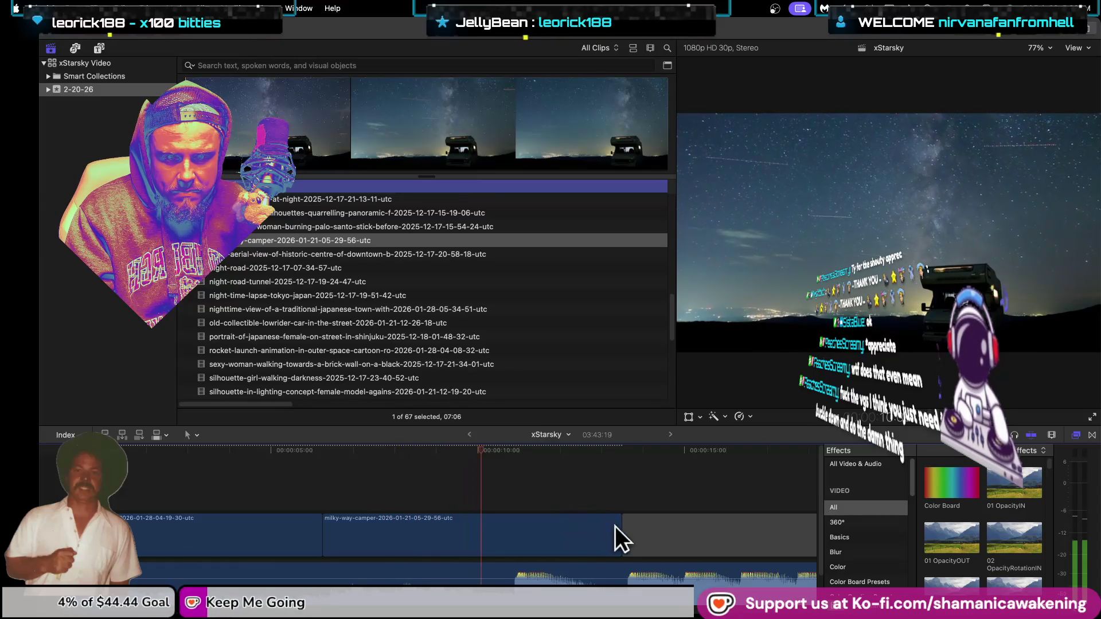
key(space)
drag(616, 537, 511, 537)
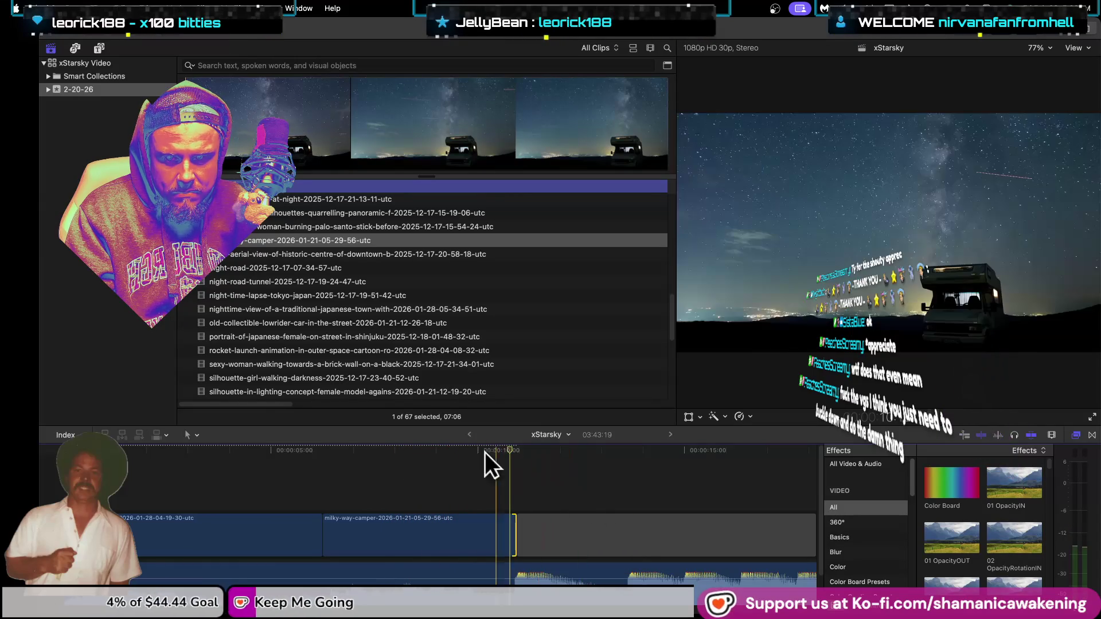
click(363, 228)
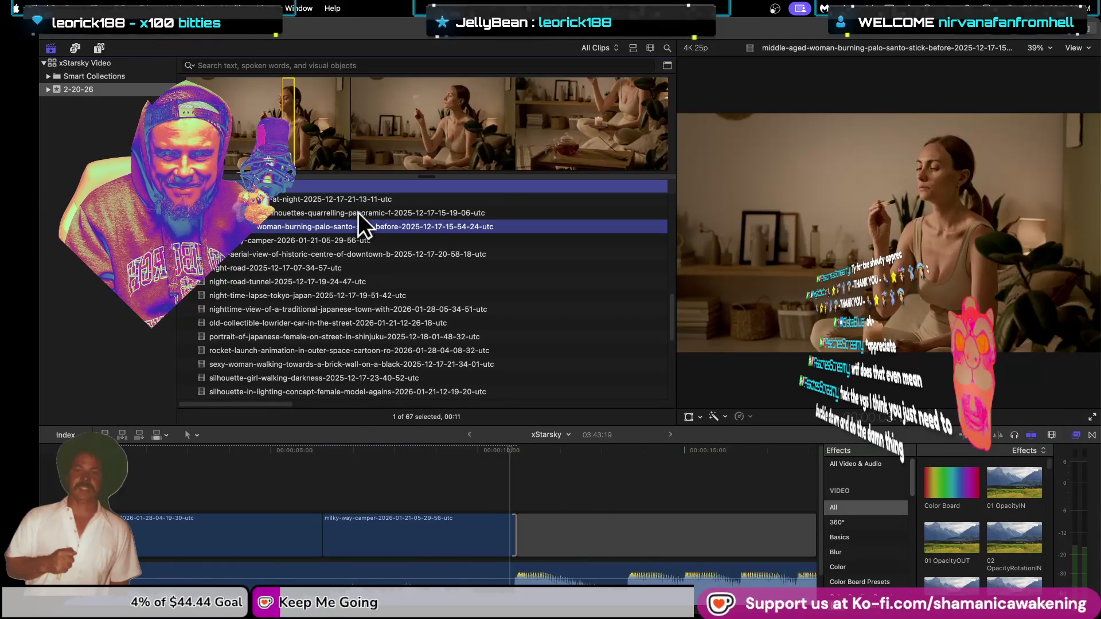
click(358, 211)
scroll(359, 211, up, 1)
click(359, 213)
scroll(359, 215, up, 3)
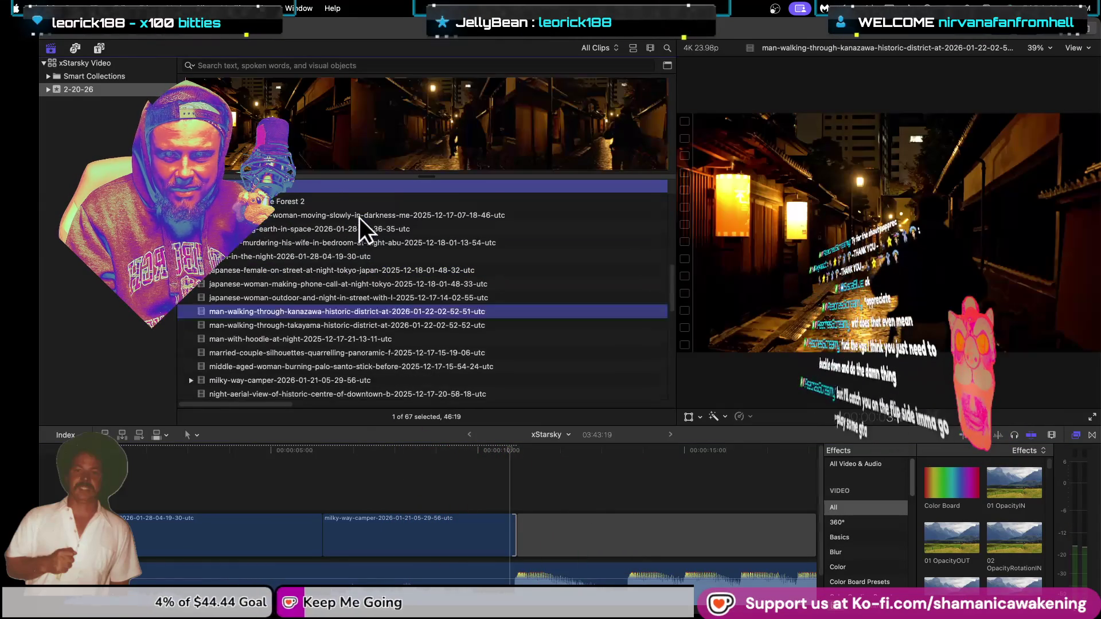
click(374, 293)
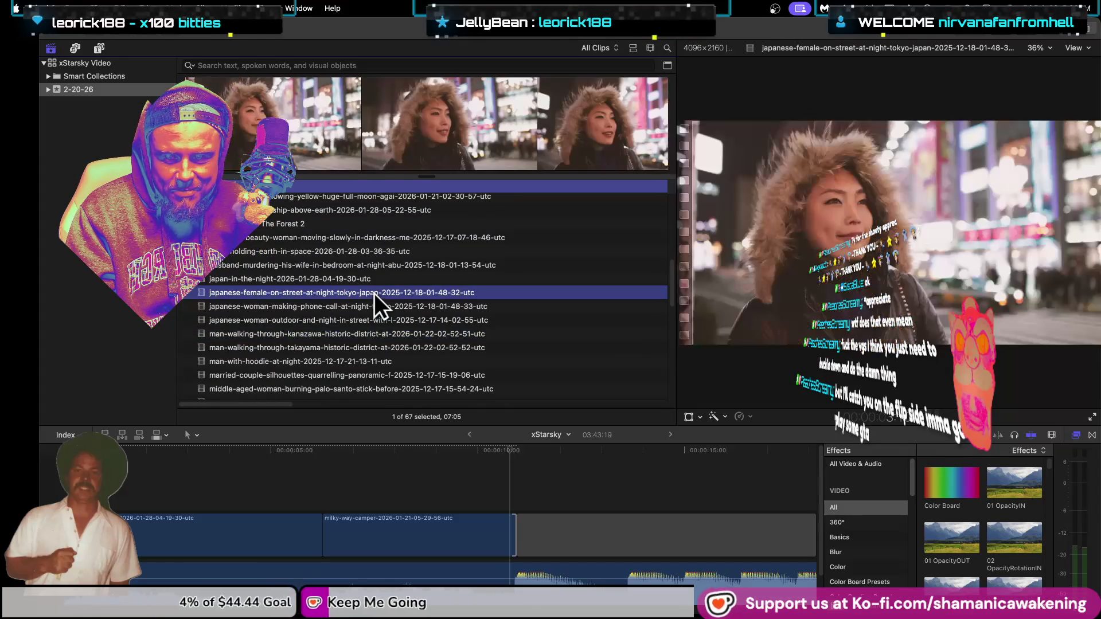
scroll(387, 272, up, 3)
click(400, 254)
scroll(401, 254, up, 3)
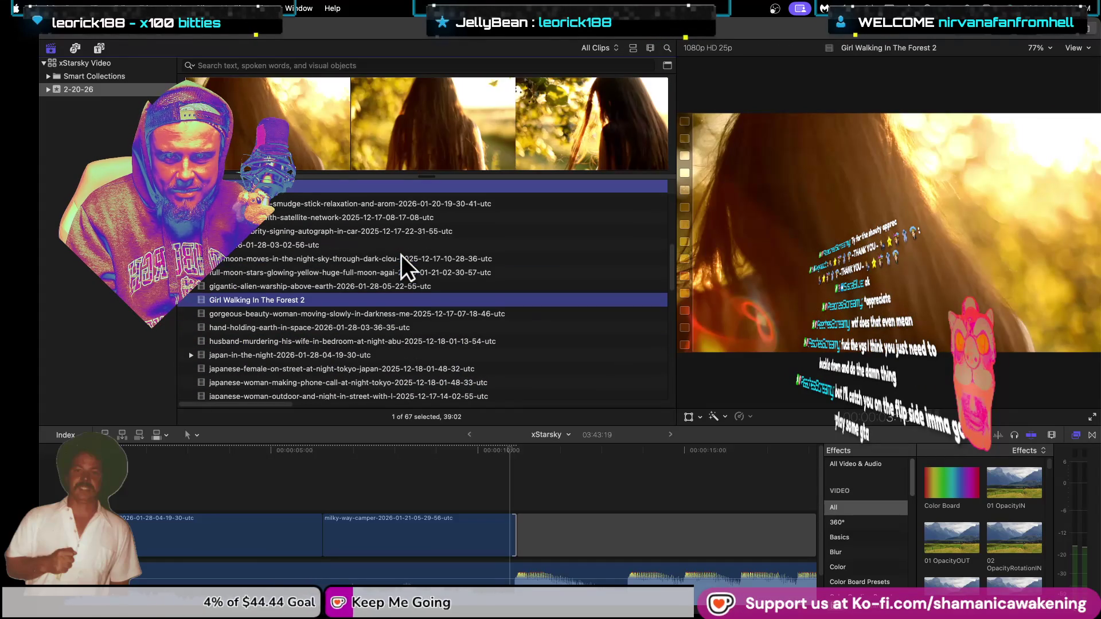
click(480, 469)
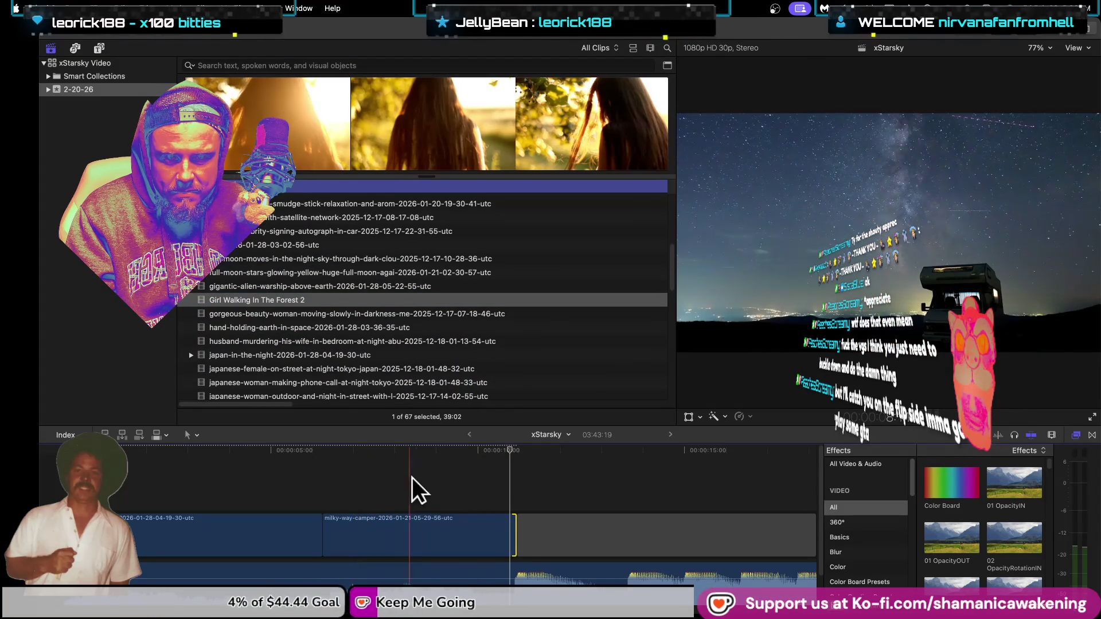
click(366, 315)
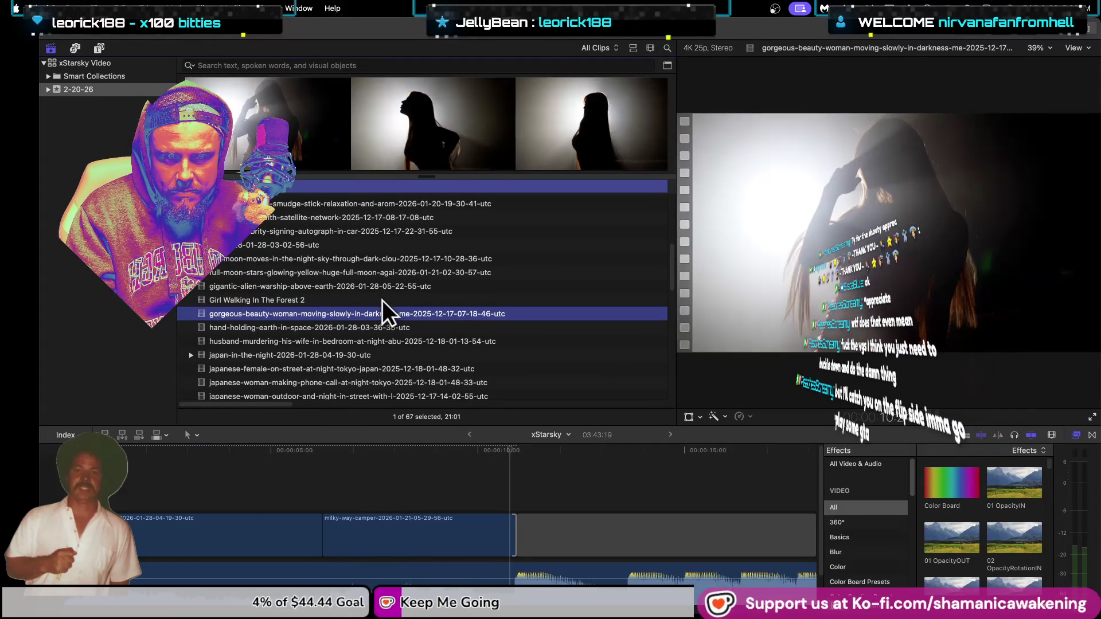
click(382, 491)
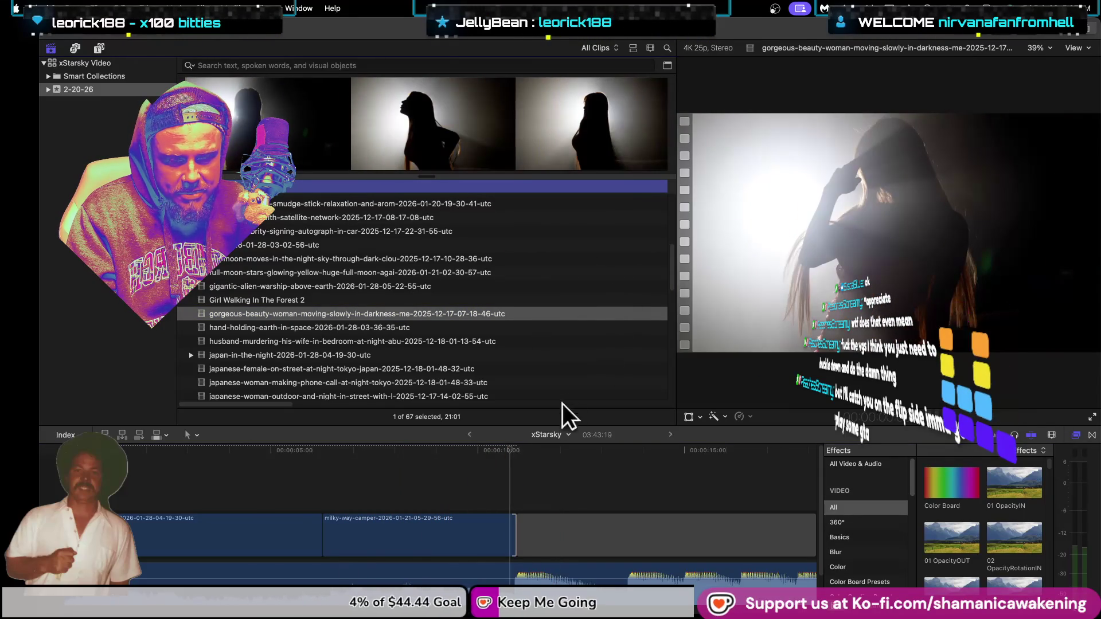
click(428, 302)
click(314, 285)
click(356, 273)
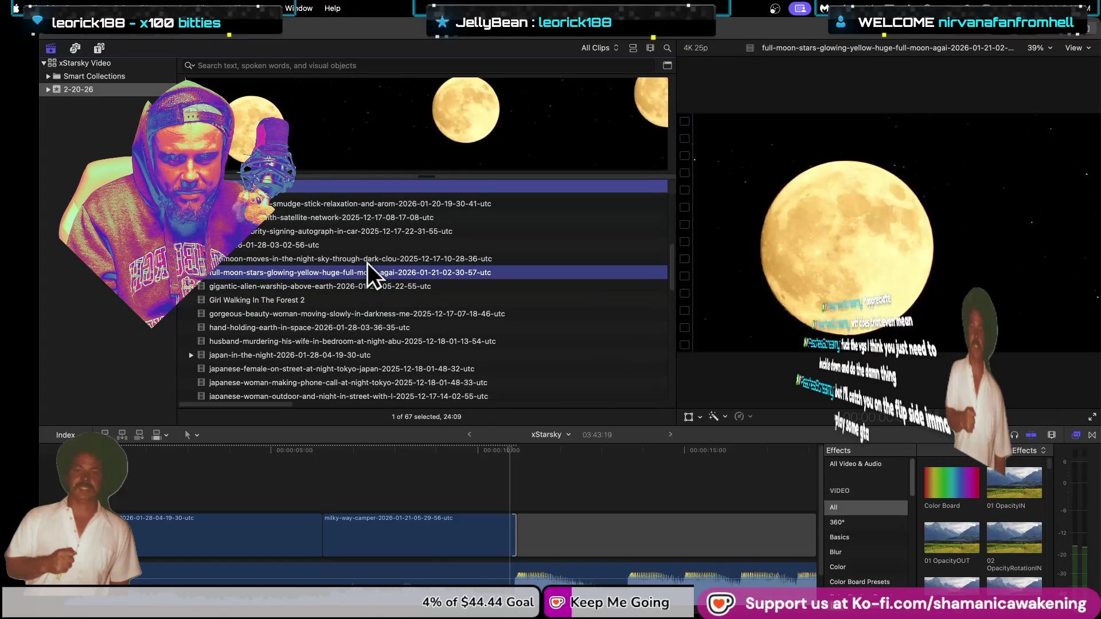
click(252, 260)
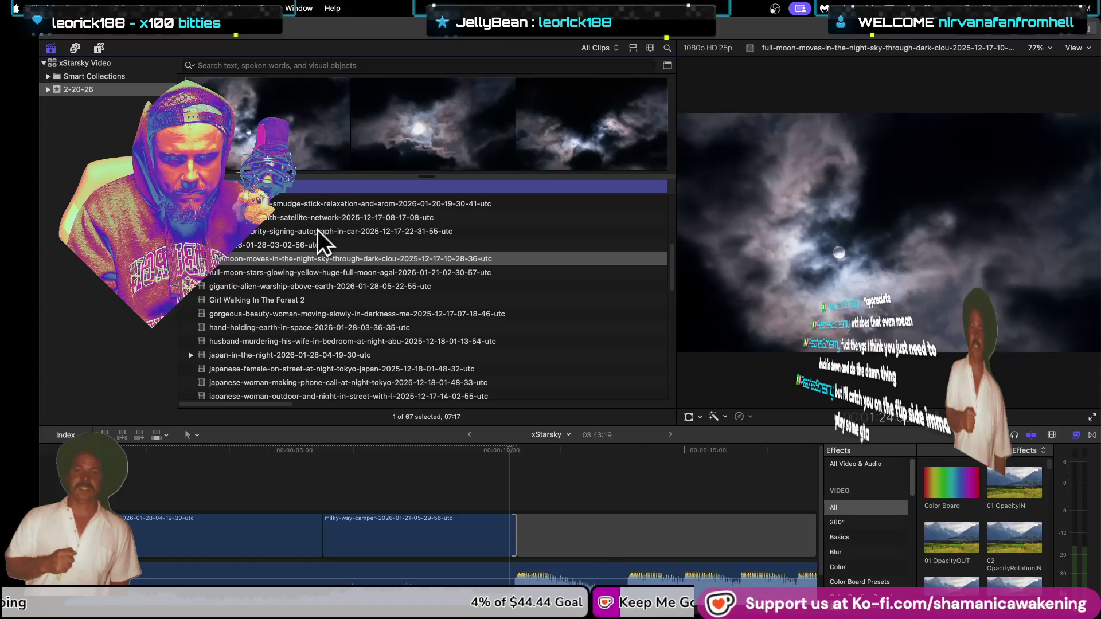
click(326, 245)
scroll(380, 345, up, 1)
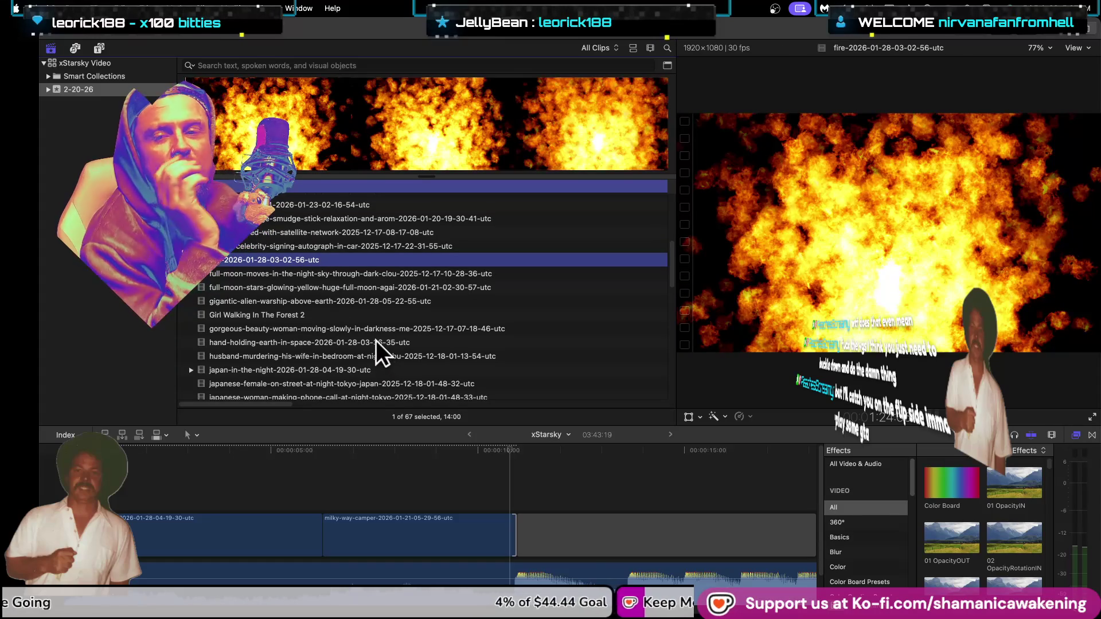
click(397, 245)
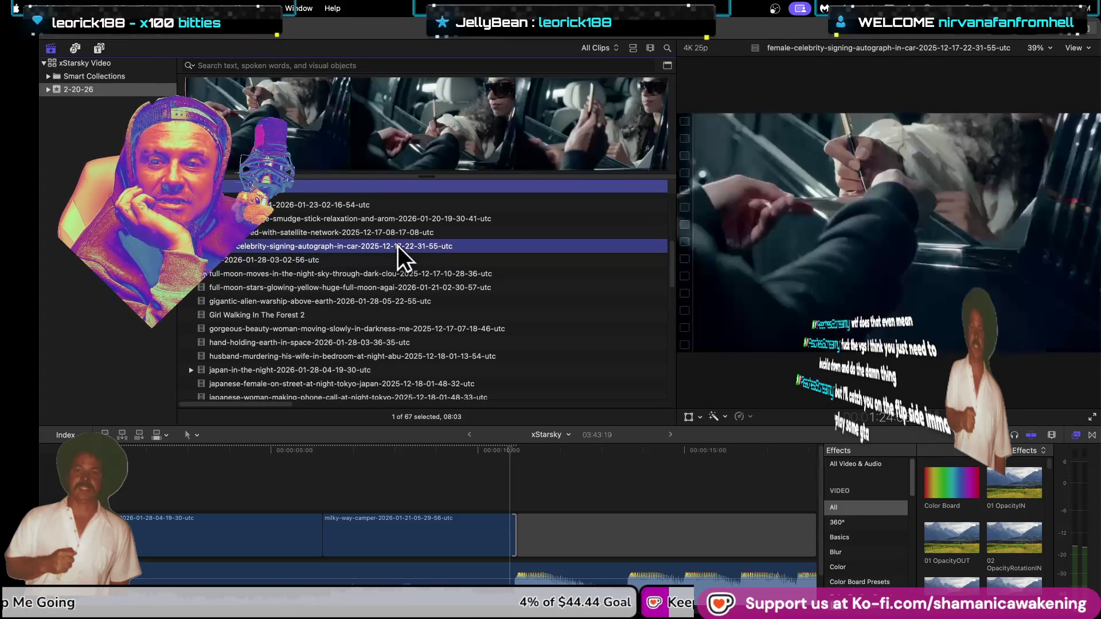
scroll(397, 245, up, 2)
scroll(400, 254, up, 1)
click(404, 269)
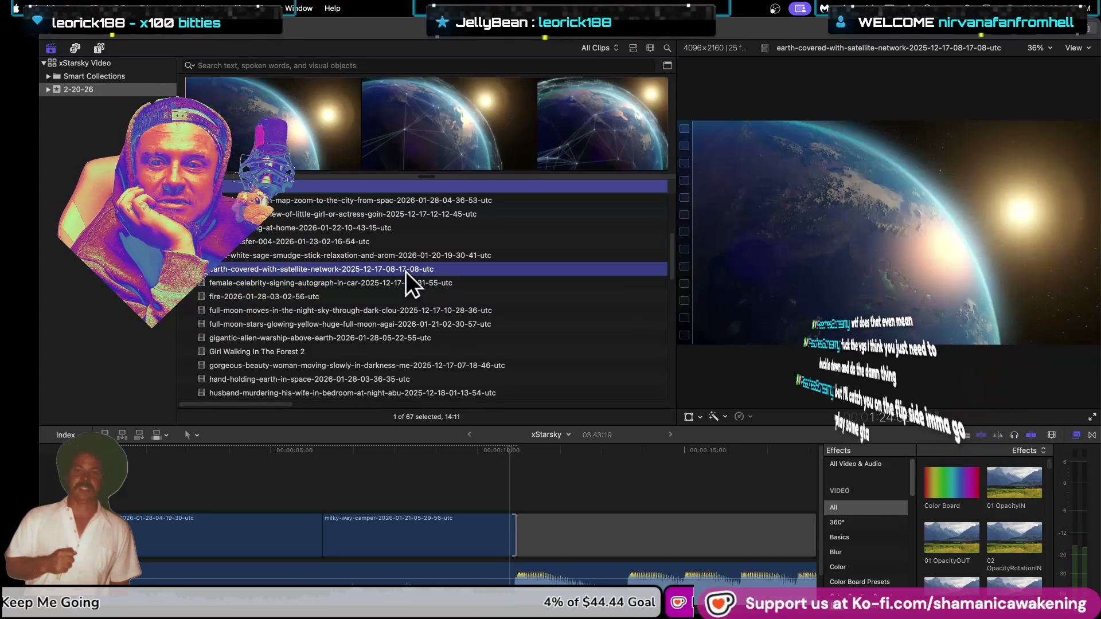
click(287, 254)
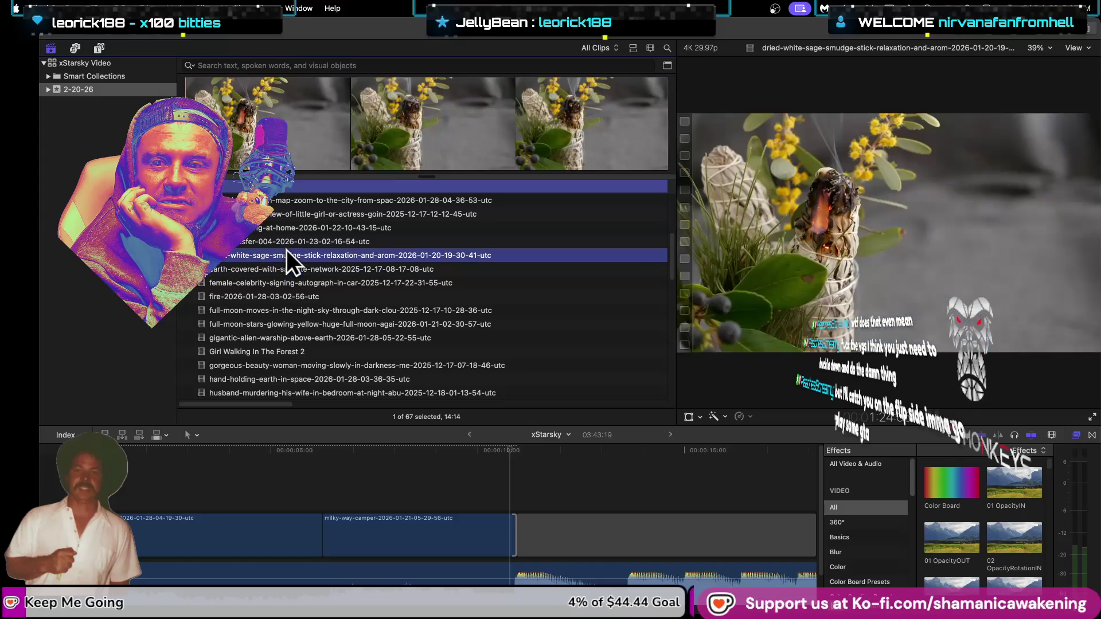
drag(411, 544, 627, 532)
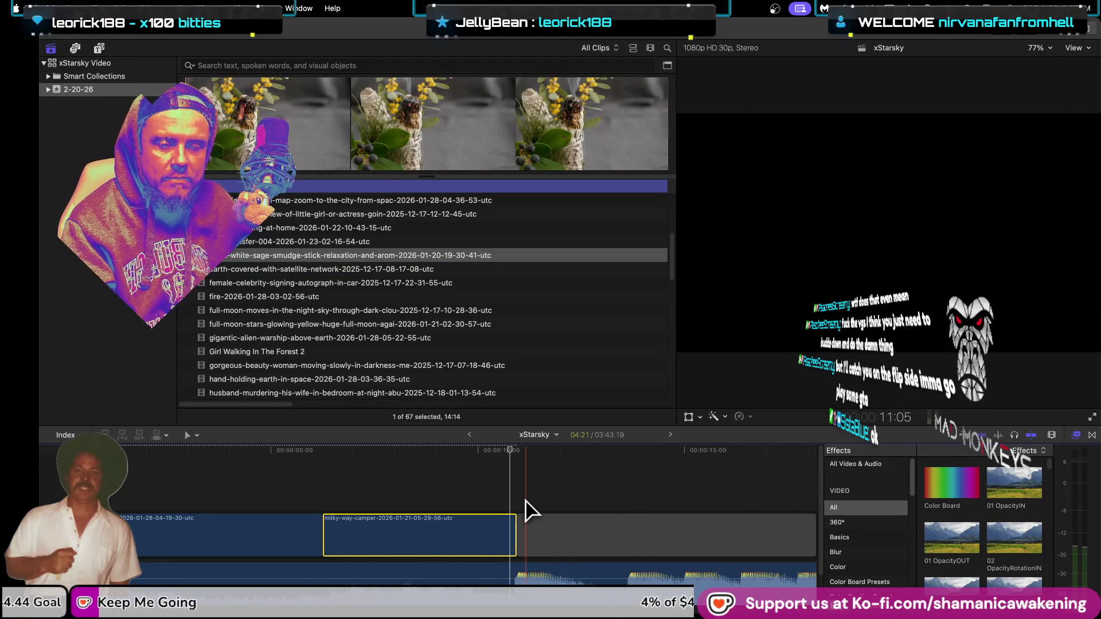
Step: Move the camper clip about four seconds later and connect the Earth satellite-network clip above the storyline
drag(474, 535, 659, 525)
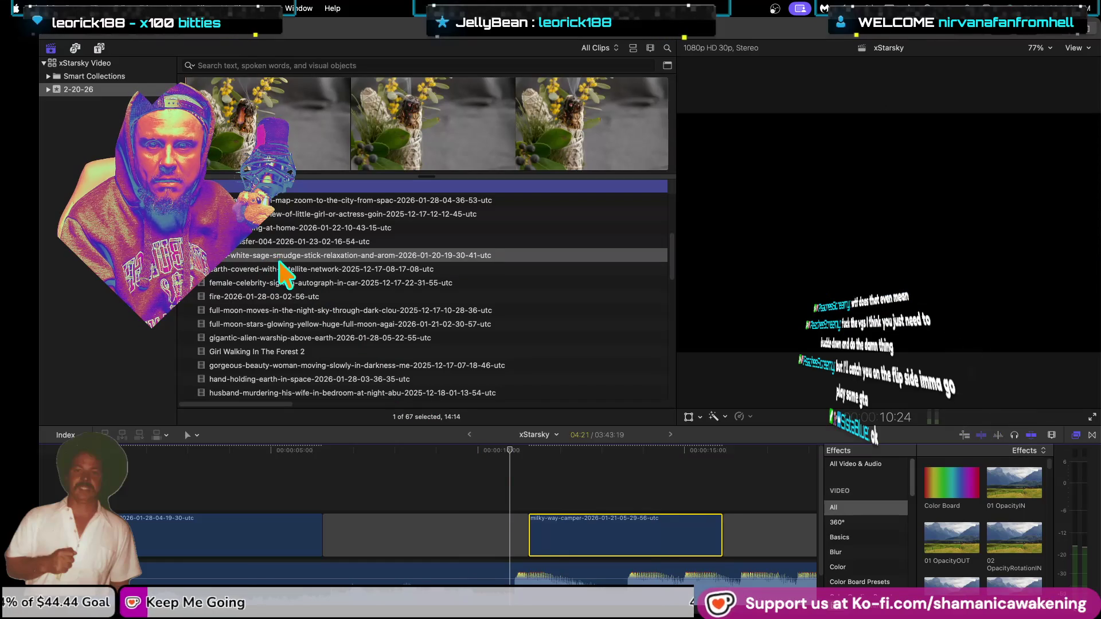
click(279, 269)
drag(509, 457, 323, 474)
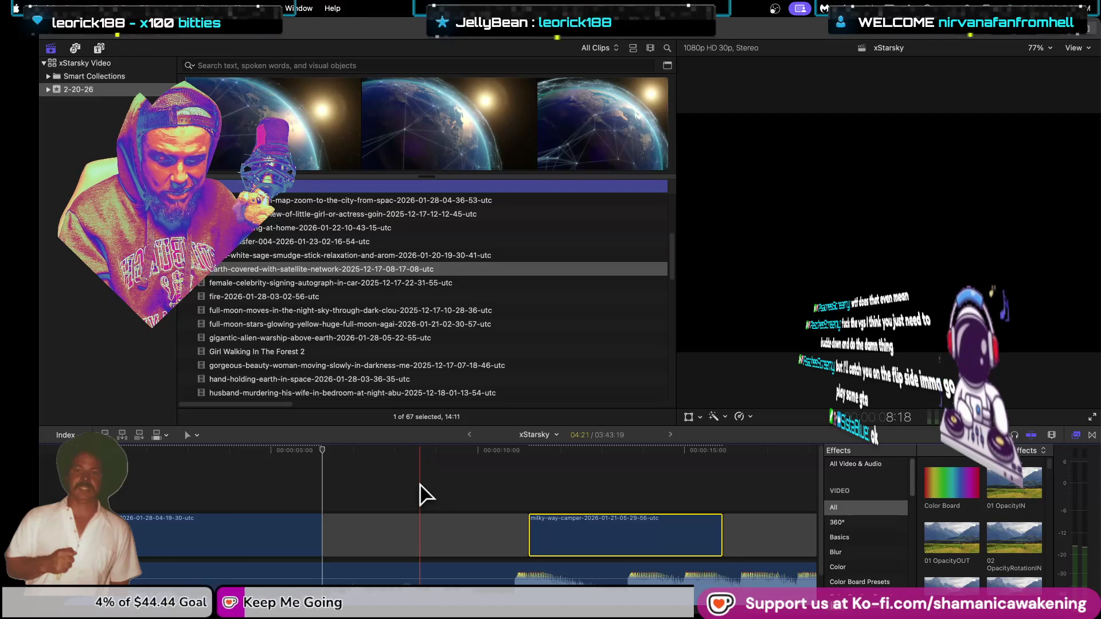
key(q)
Step: Slide the Earth clip earlier over the Japan clip and shorten its end
drag(423, 494, 326, 494)
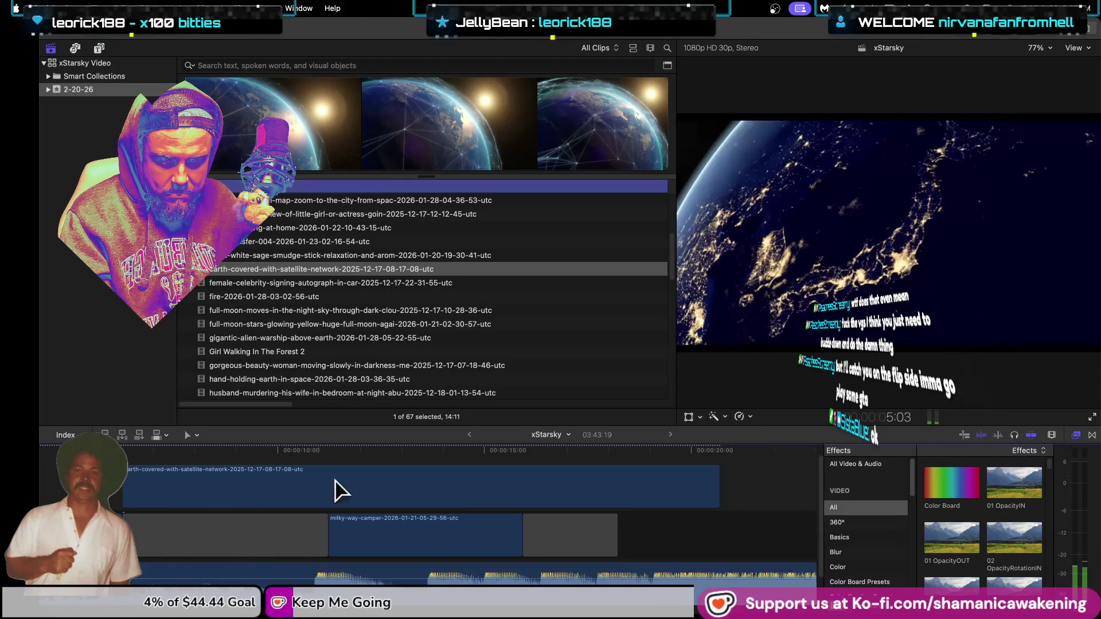
click(715, 492)
drag(715, 492, 332, 497)
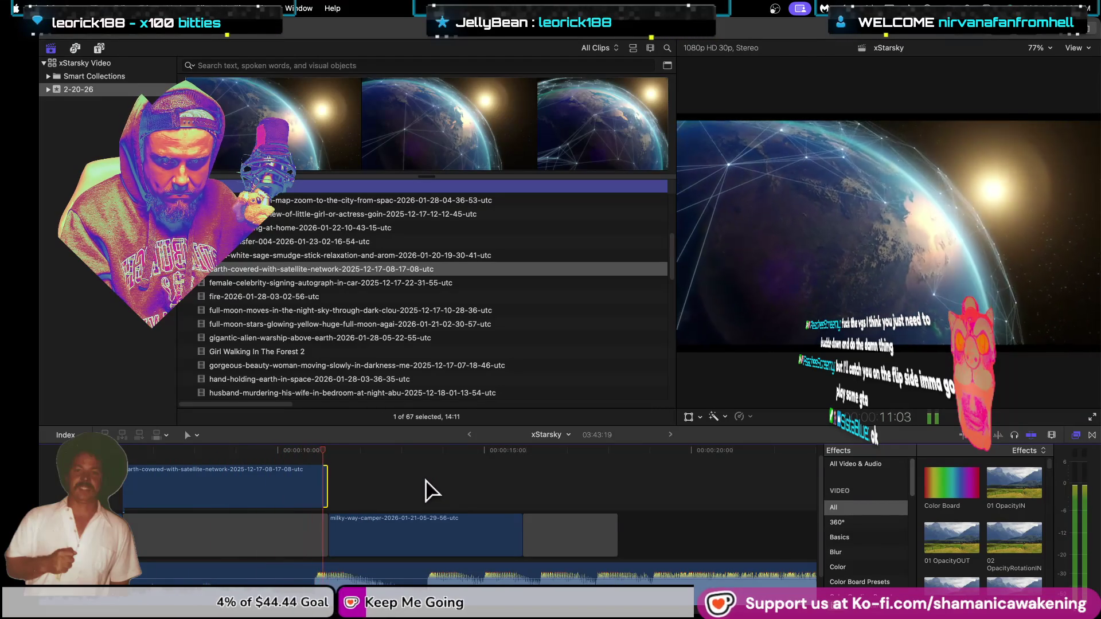
click(322, 491)
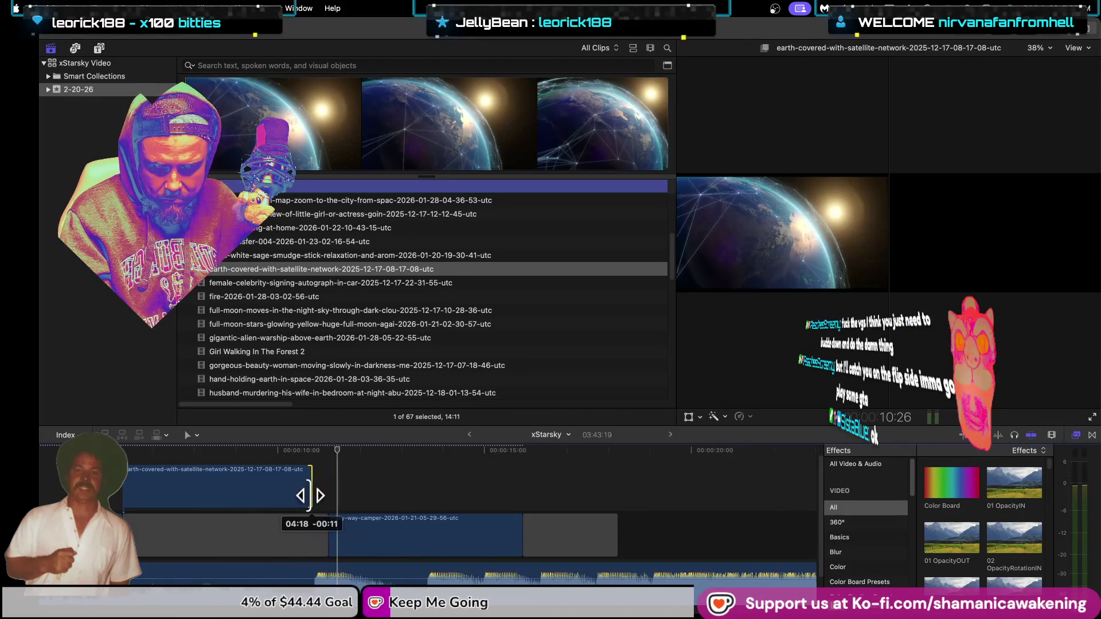
Step: Shift the milky-way camper clip slightly earlier and trim its end
drag(340, 535, 325, 536)
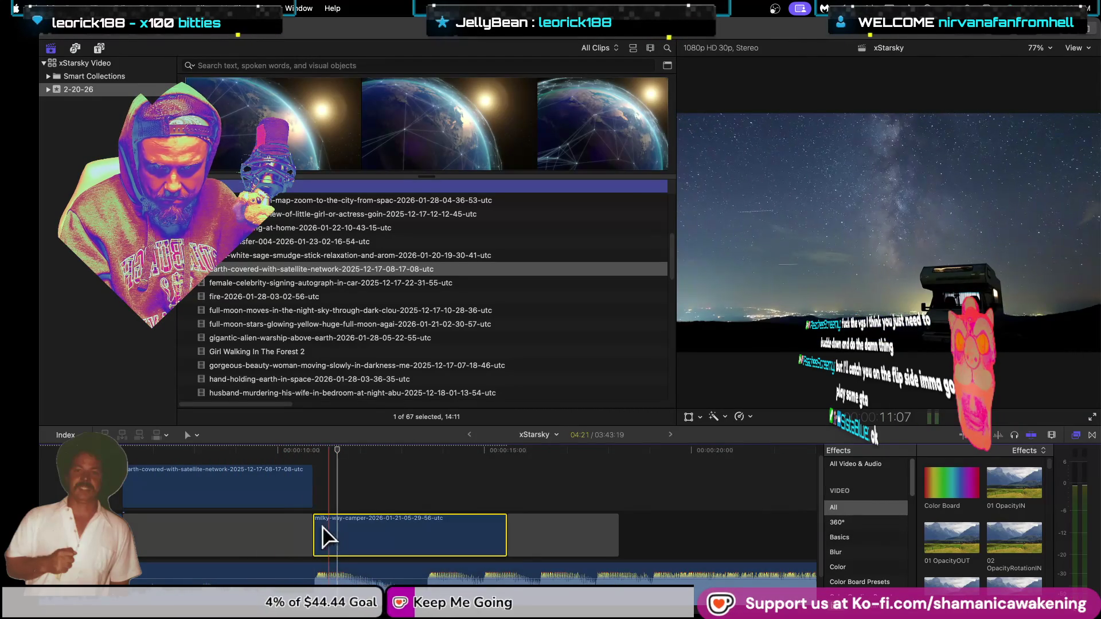
click(291, 450)
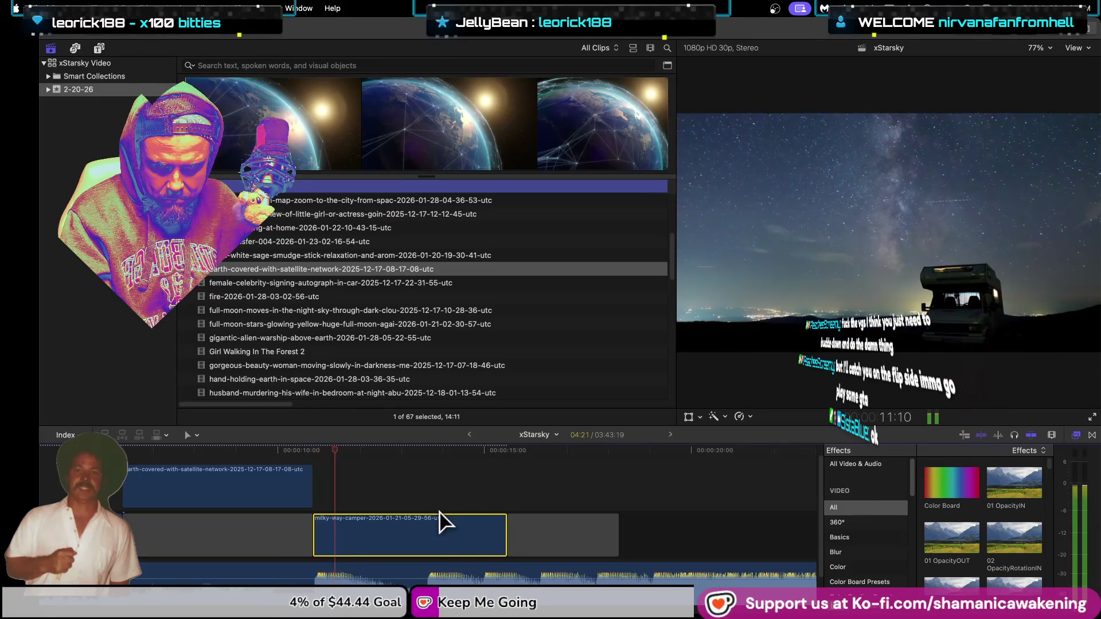
key(super+minus)
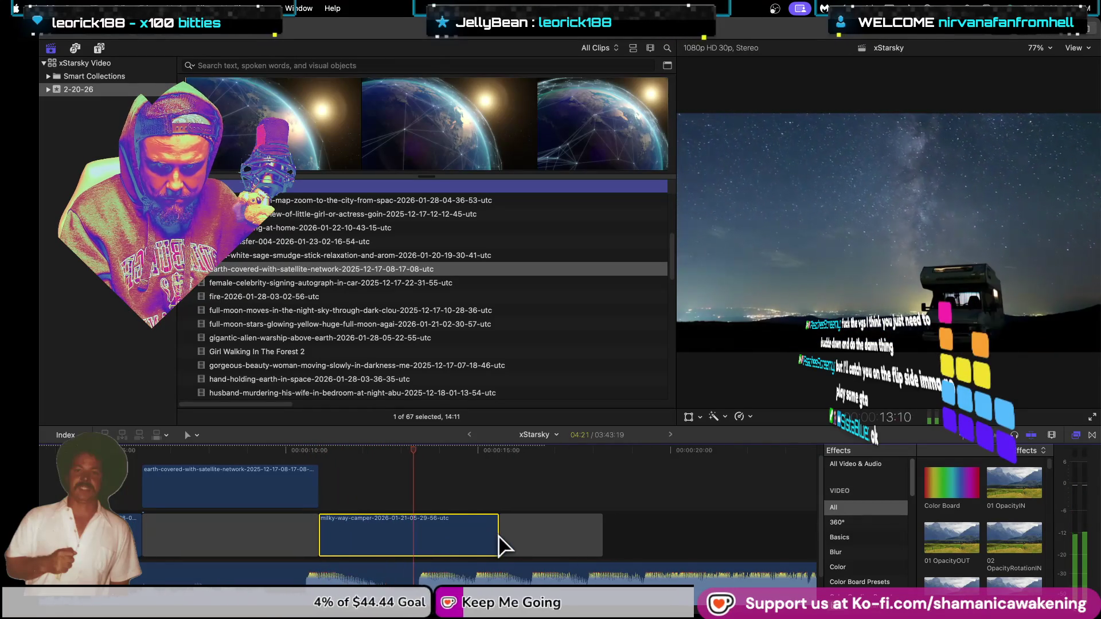
drag(495, 541, 422, 517)
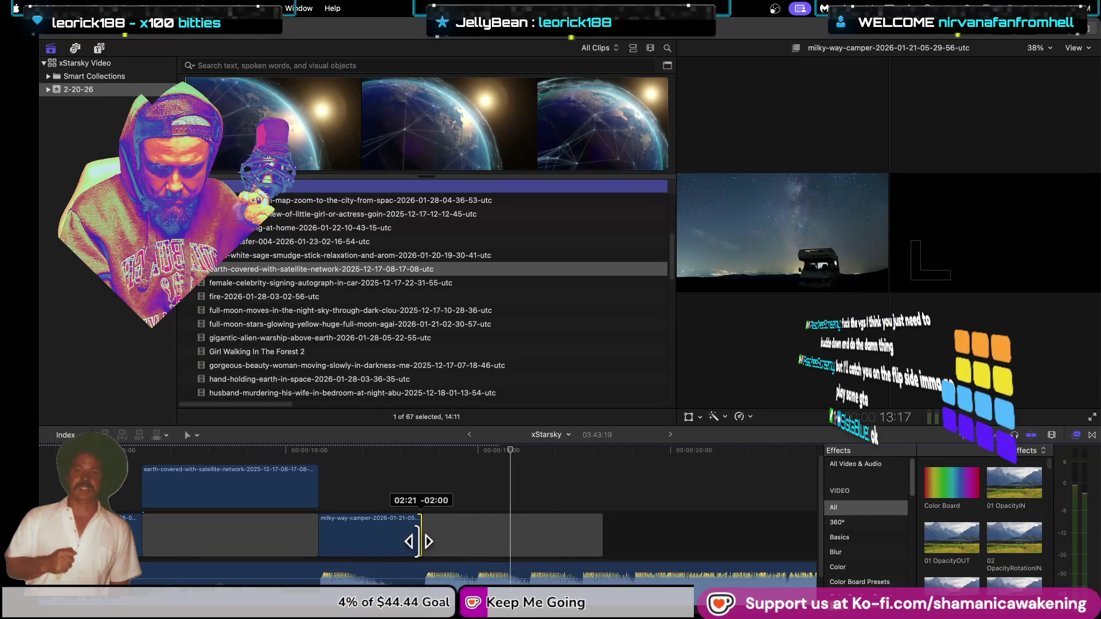
key(super+equal)
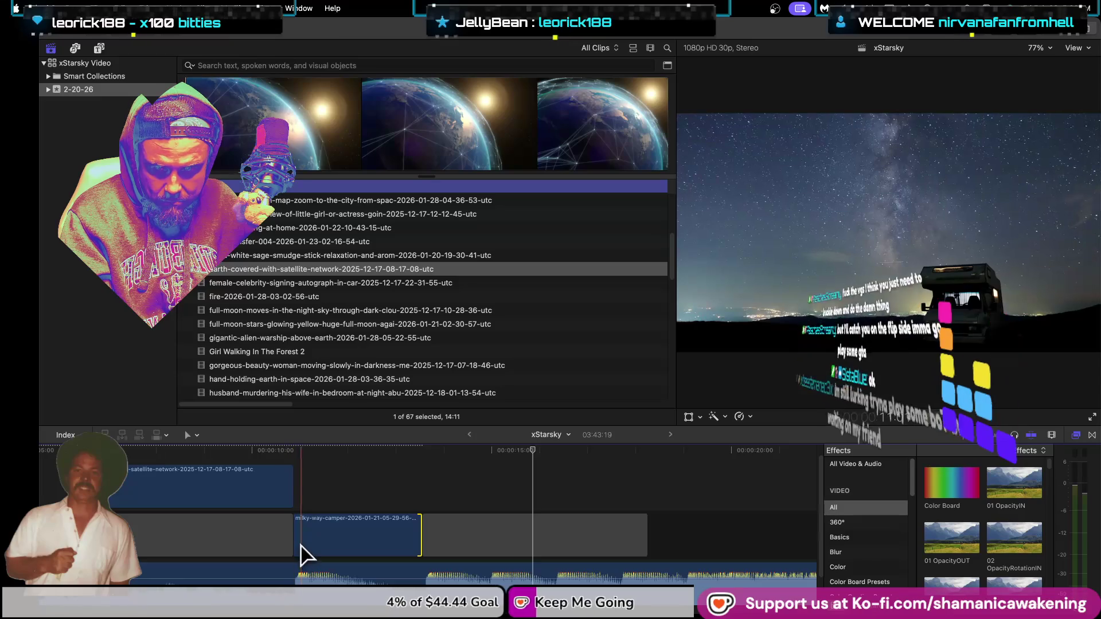
Step: Zoom in, trim the camper clip's start later, and tighten the Earth clip's end
key(super+equal)
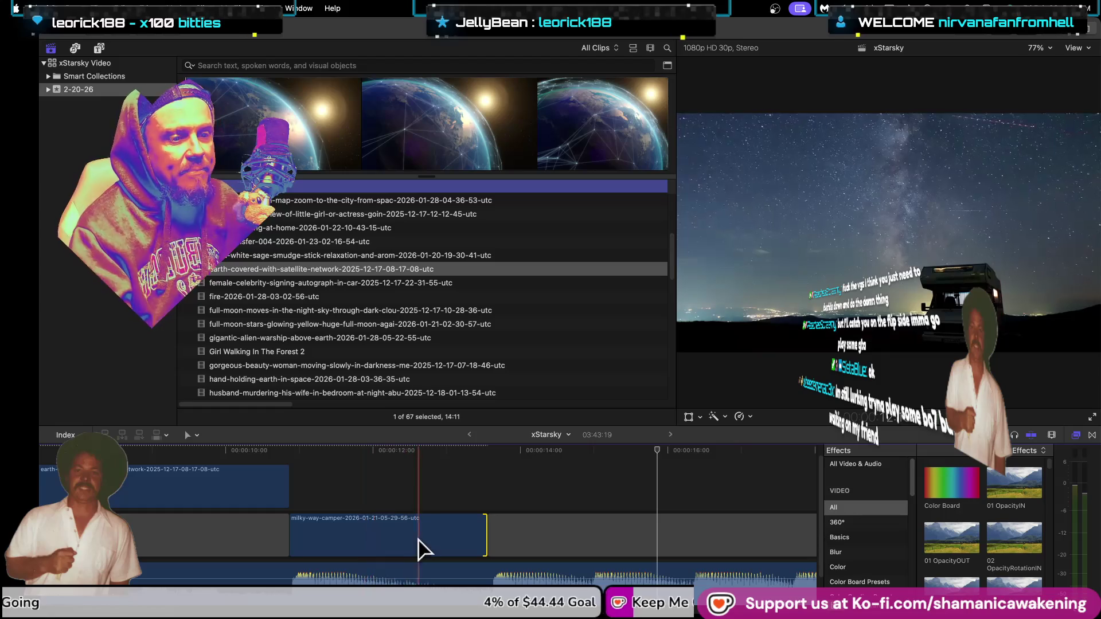
drag(295, 545, 299, 544)
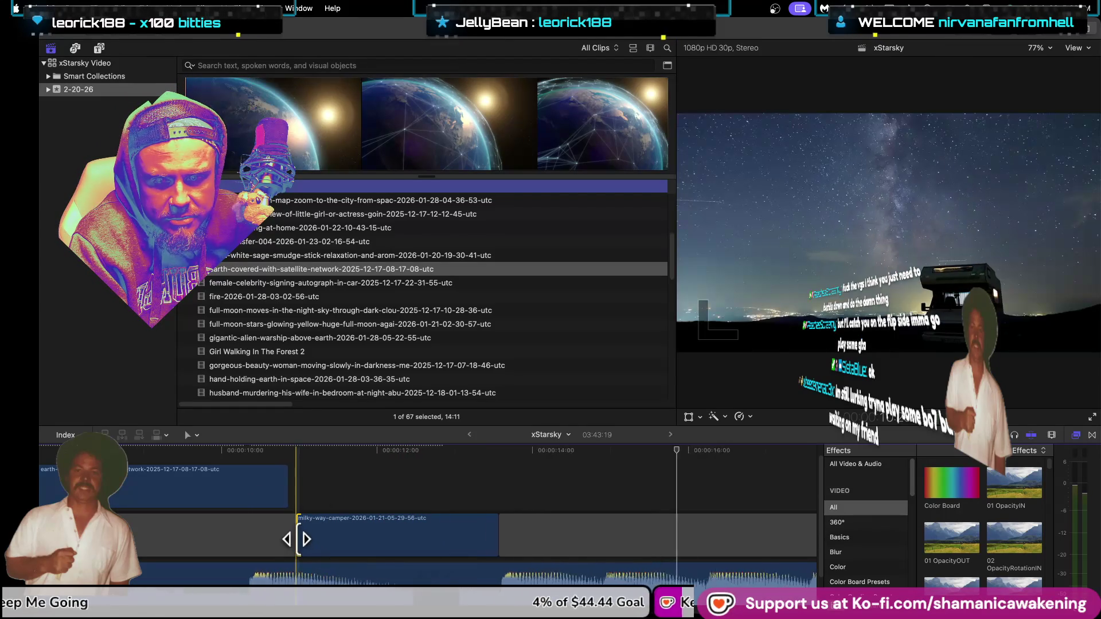
drag(299, 544, 294, 539)
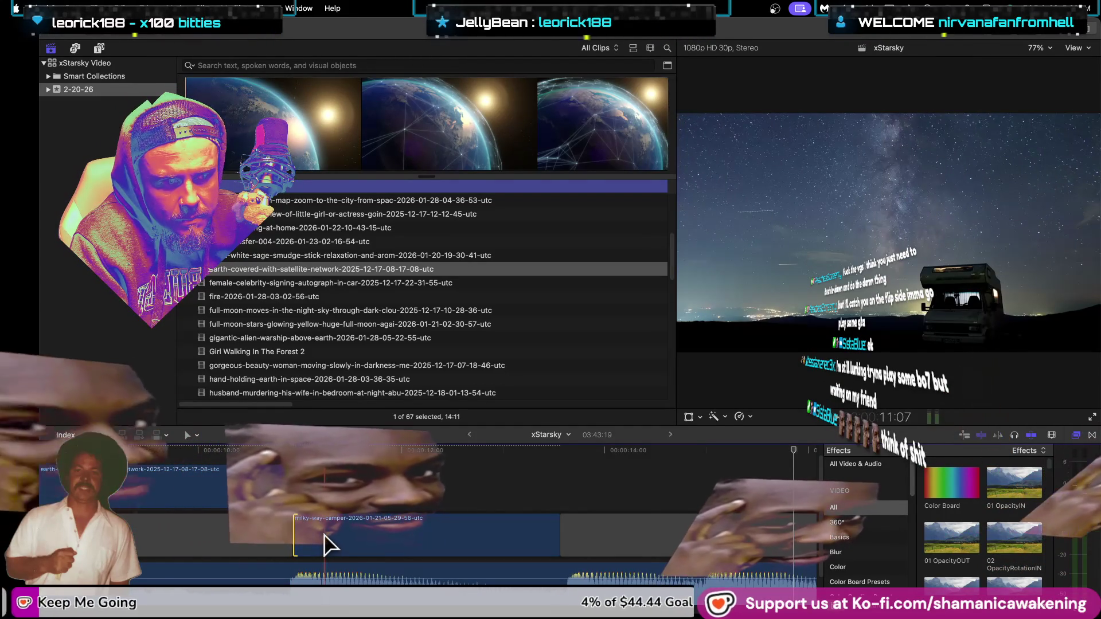
drag(293, 486, 288, 486)
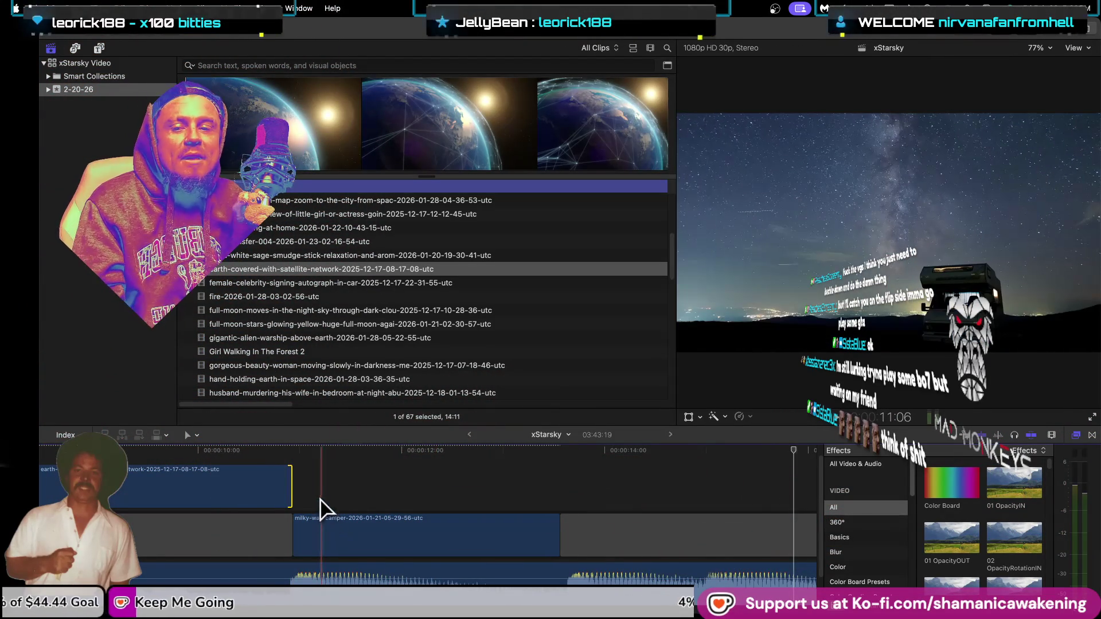
Step: Shorten the end of the Earth satellite-network clip and zoom the timeline out
key(super+minus)
drag(304, 491, 295, 489)
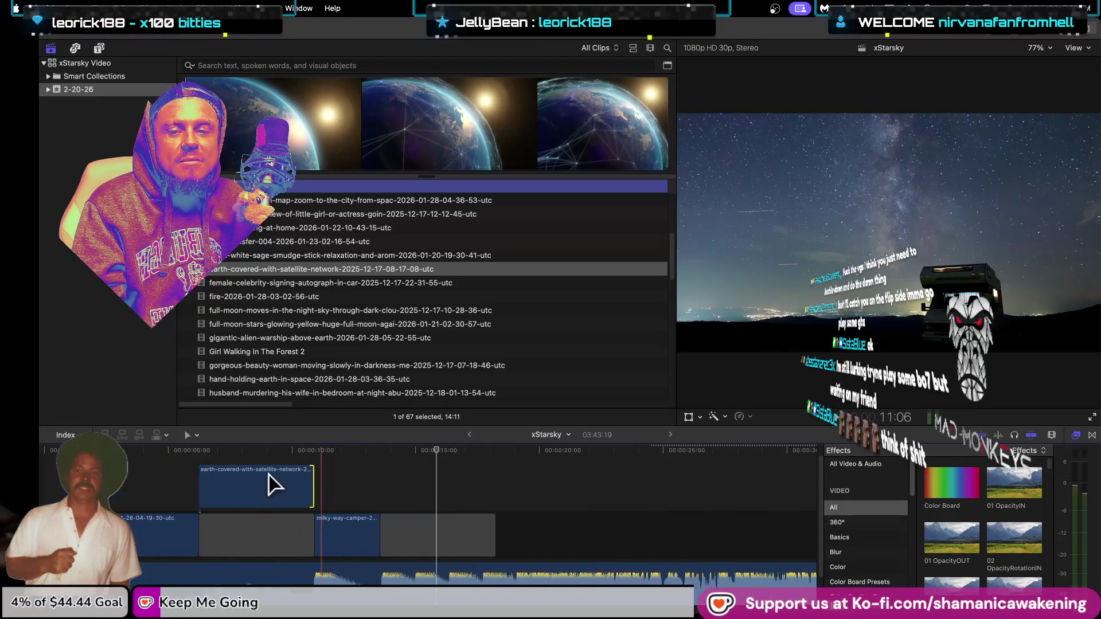
key(super+minus)
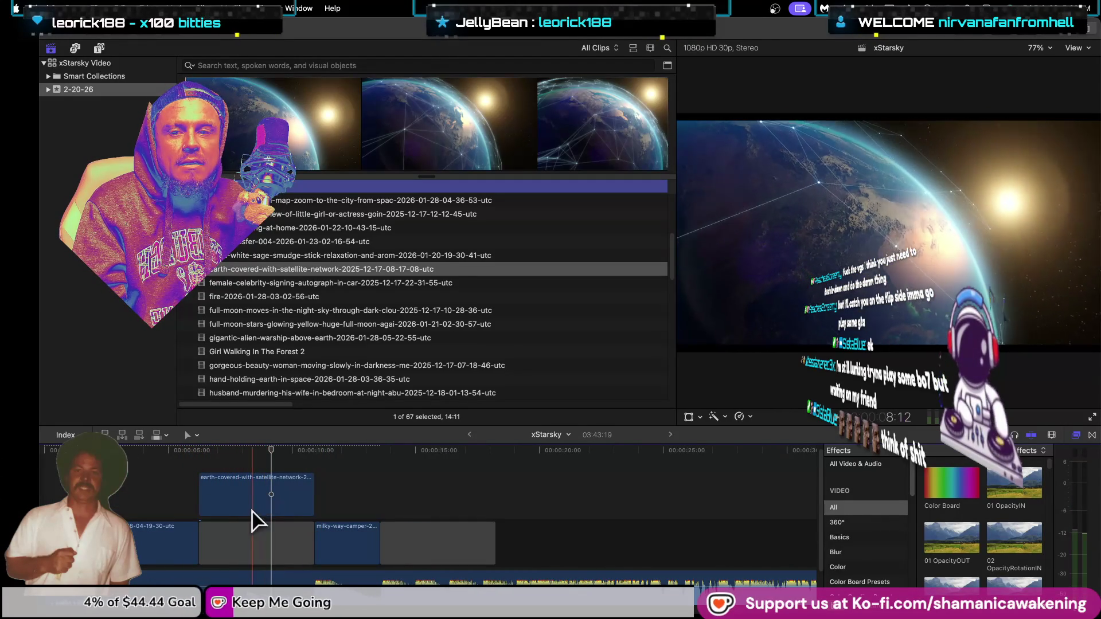
Step: Mark a 16:25 range of the cinematic back-view concert clip and drag it above the Earth clip
click(279, 253)
key(Up)
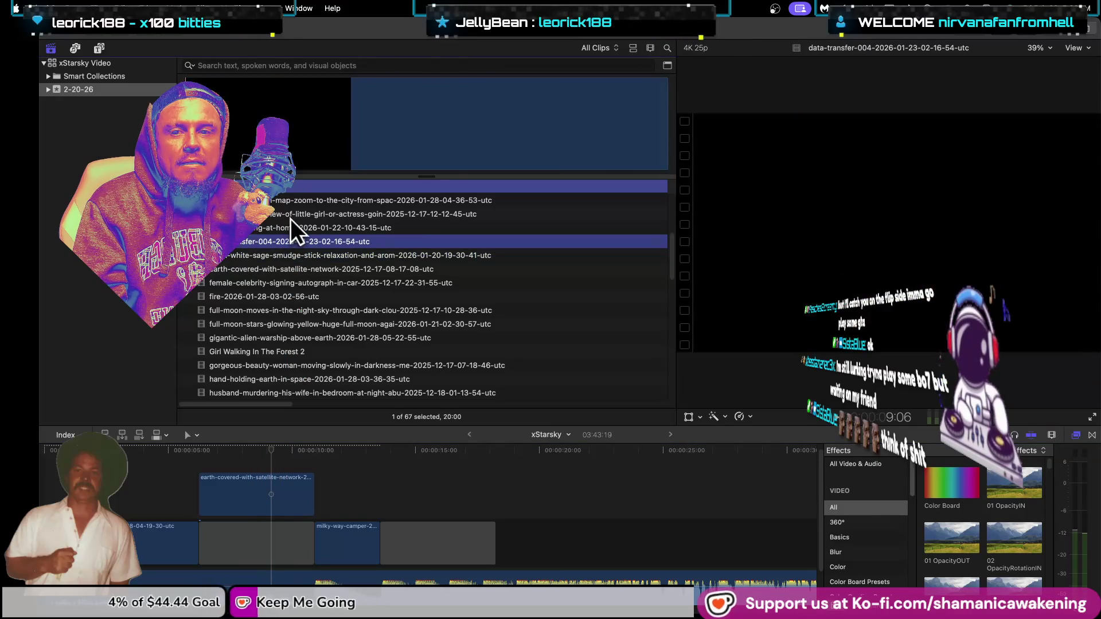
key(Up)
scroll(295, 243, up, 2)
click(304, 242)
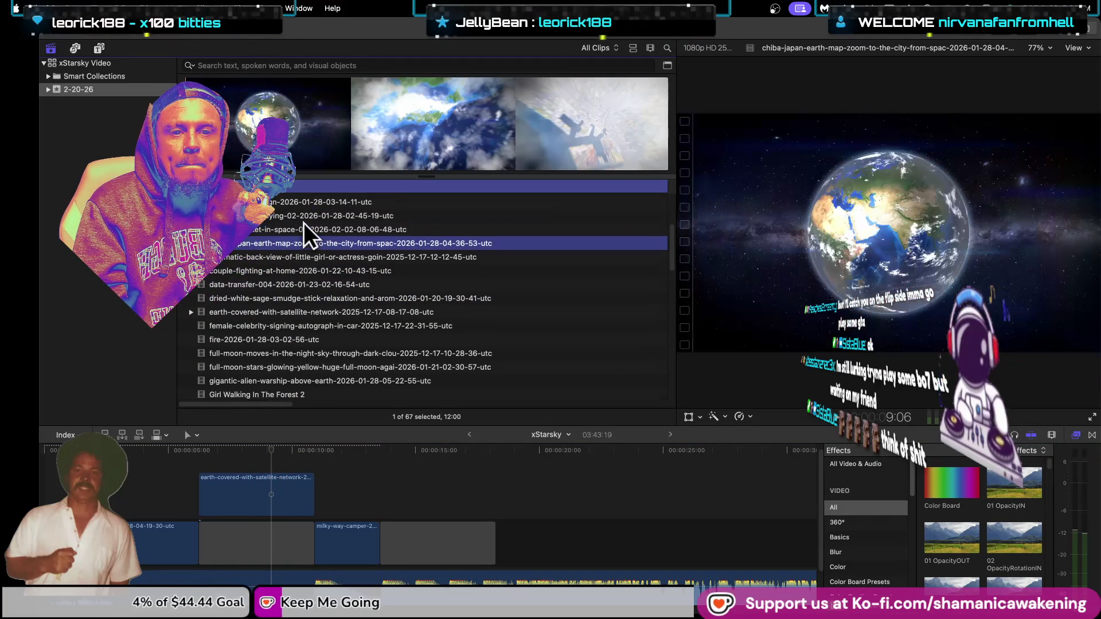
click(380, 259)
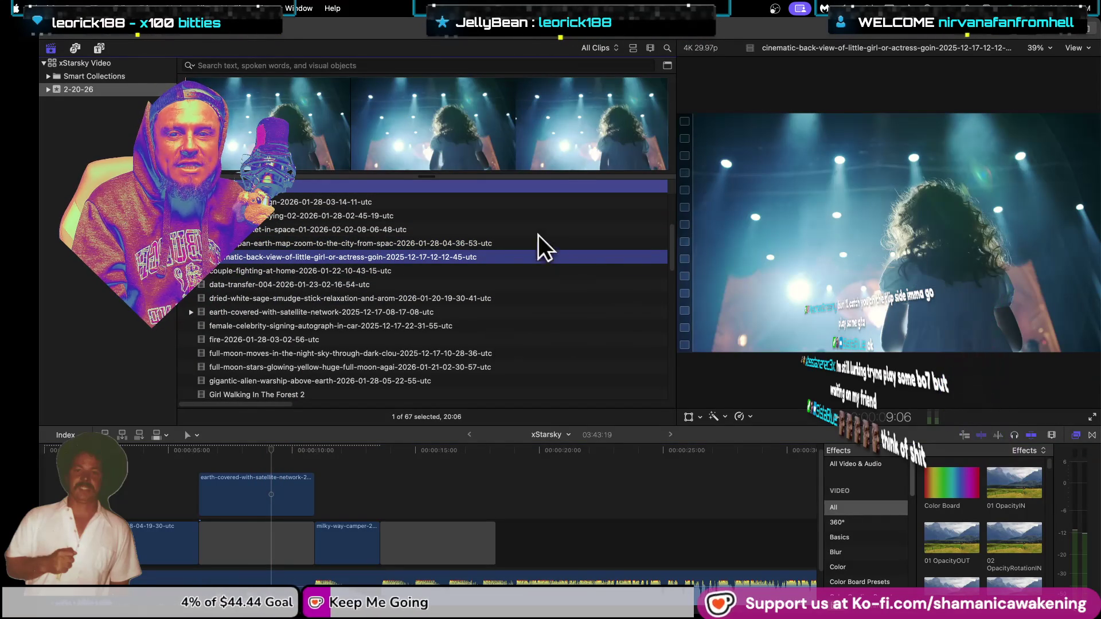
click(264, 137)
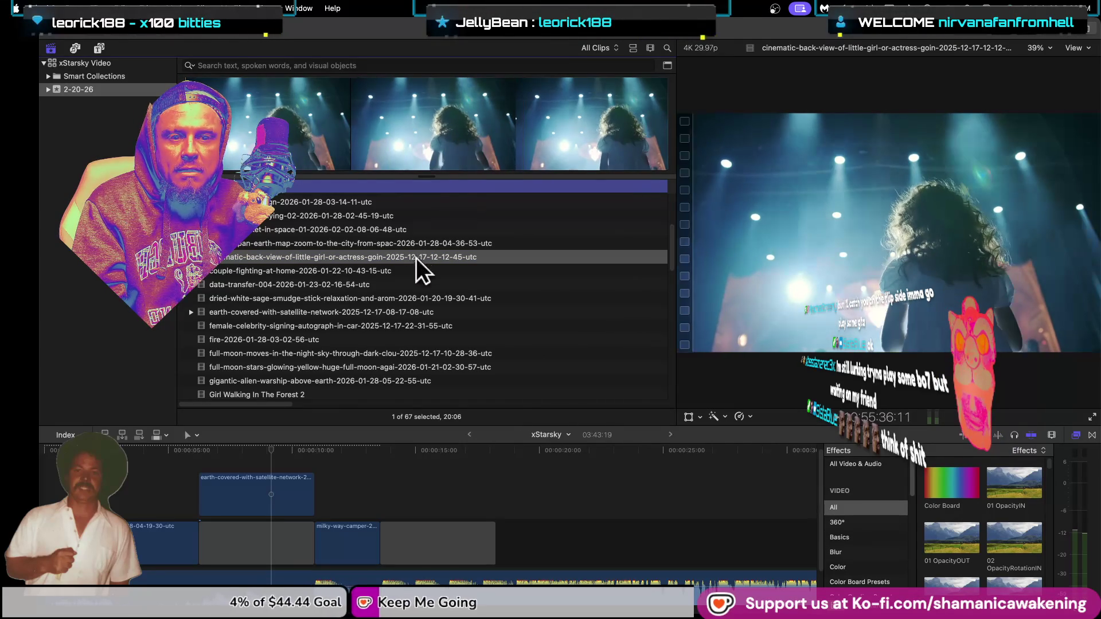
scroll(316, 184, down, 3)
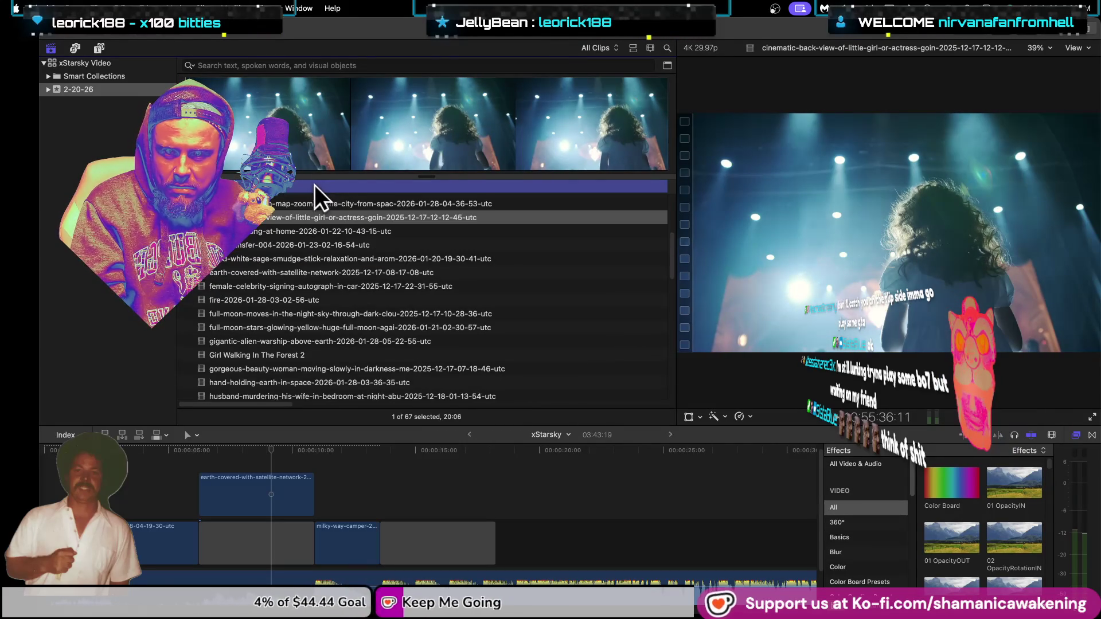
scroll(313, 201, up, 1)
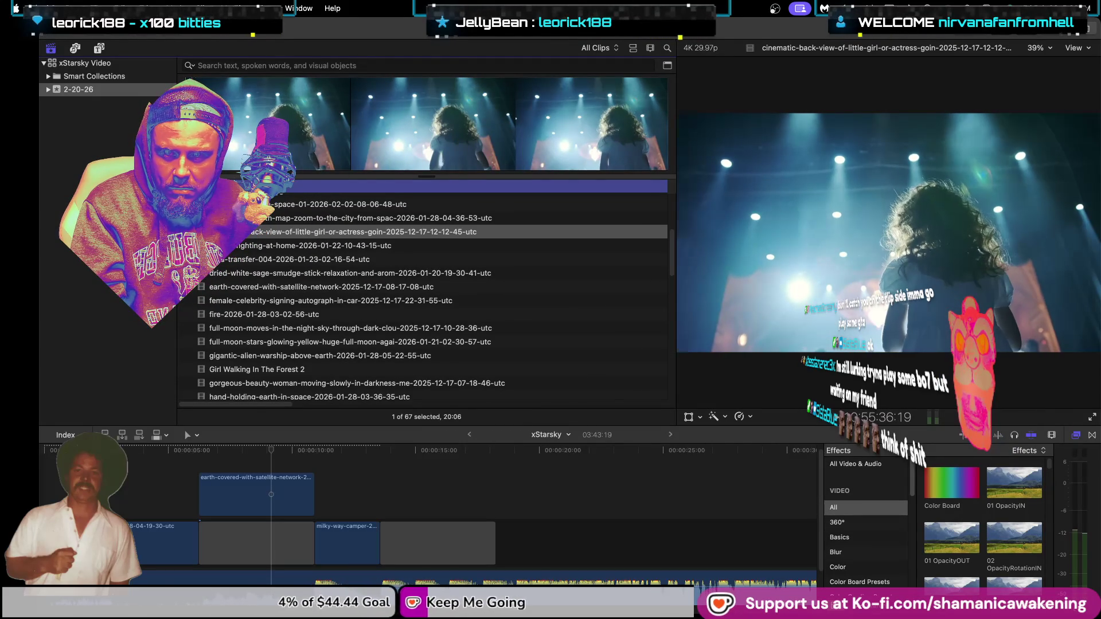
key(o)
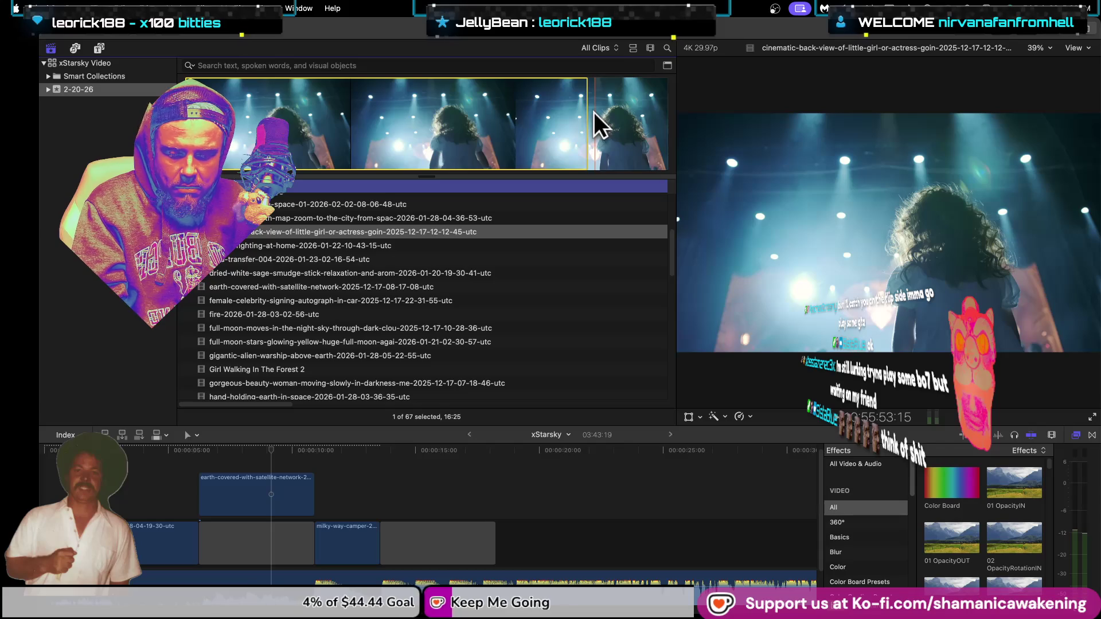
mouse_move(593, 112)
mouse_down()
mouse_move(353, 487)
mouse_move(332, 484)
mouse_up()
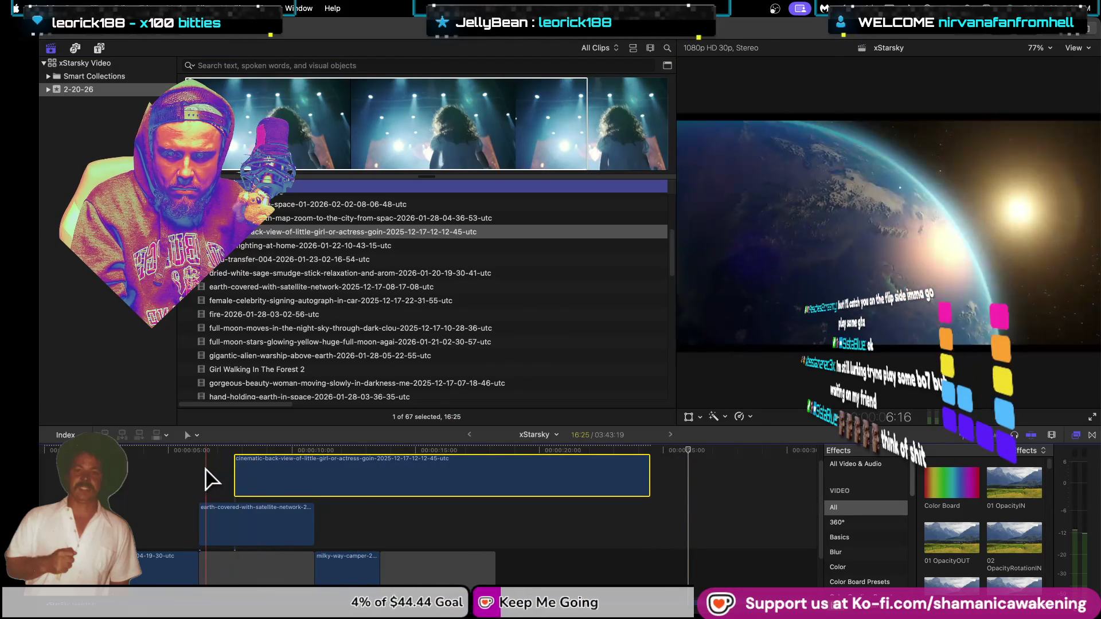
Step: Align the concert clip to start with the Earth clip and trim its end to match
key(space)
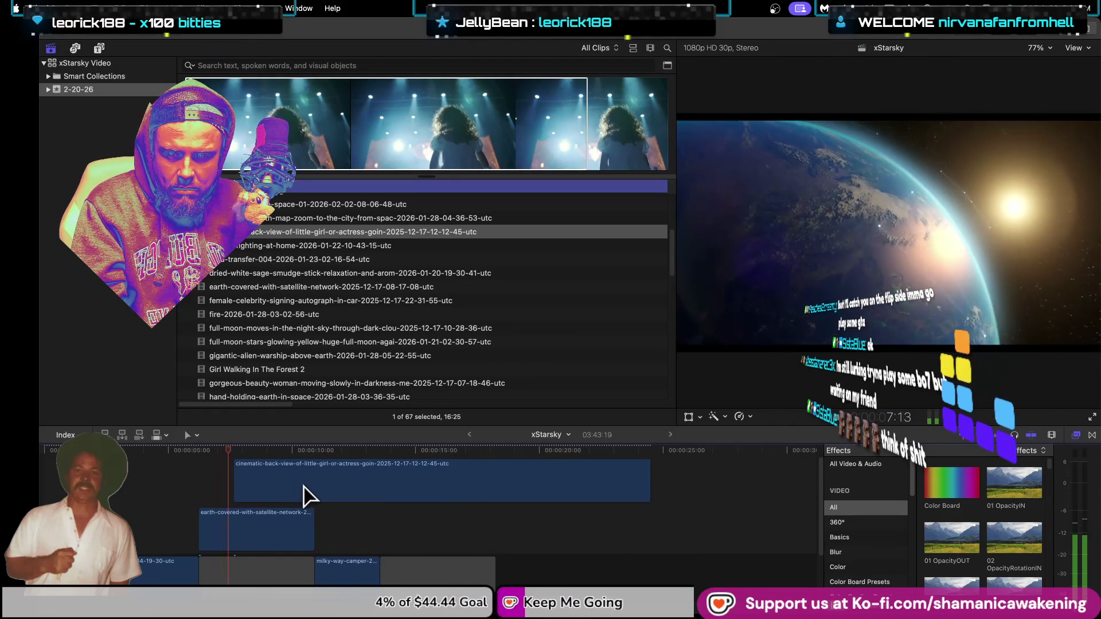
drag(304, 494, 269, 495)
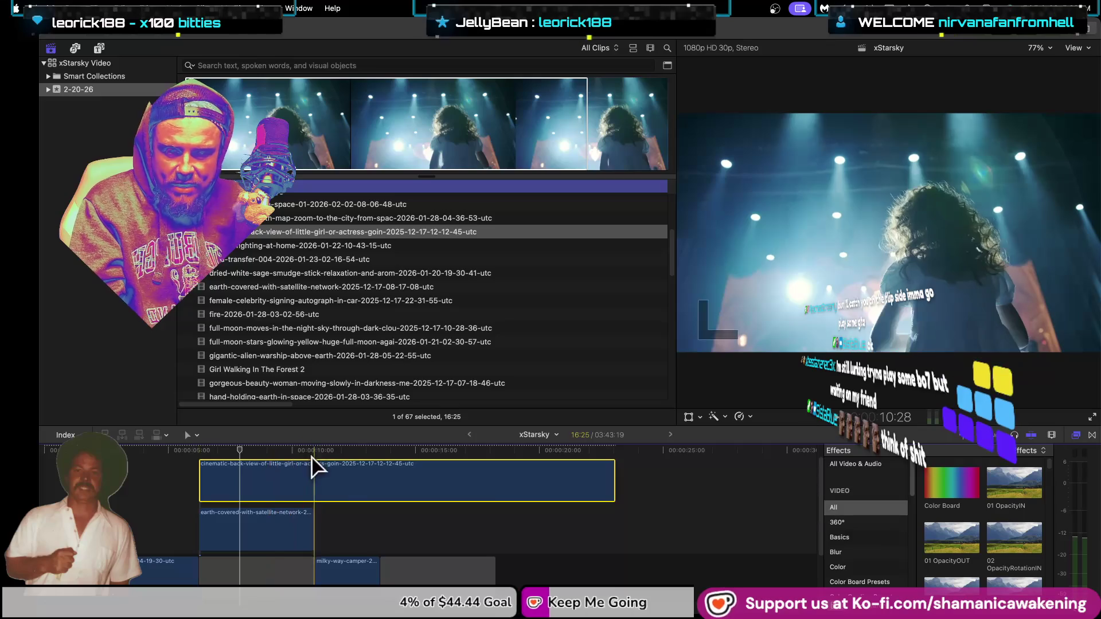
drag(614, 480, 379, 482)
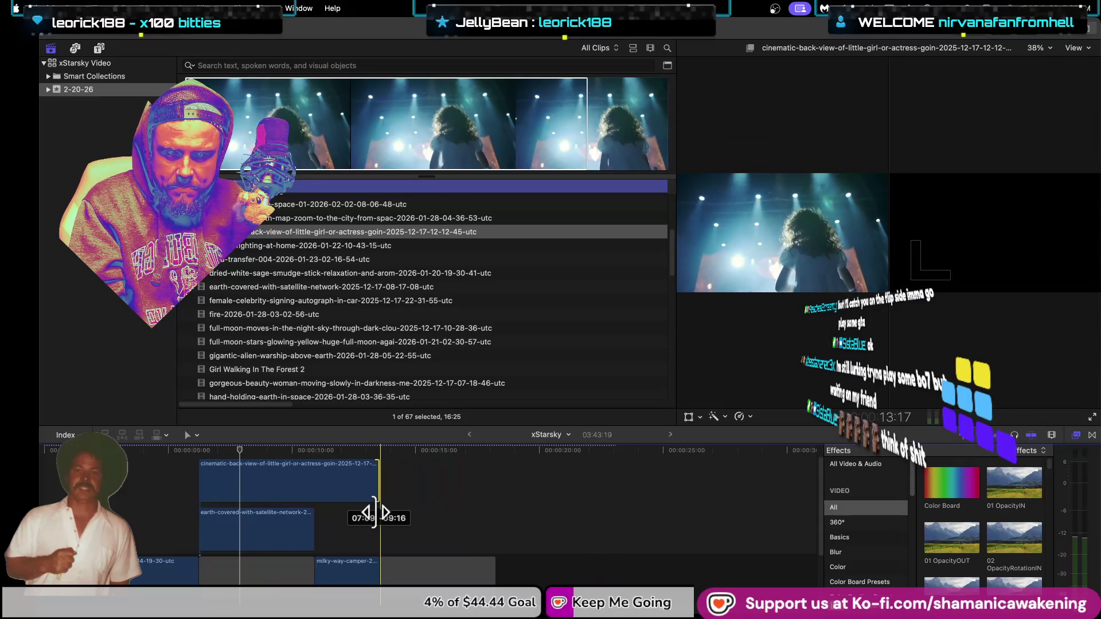
Step: Select the concert clip and bring up its blend mode options in the Inspector
click(312, 482)
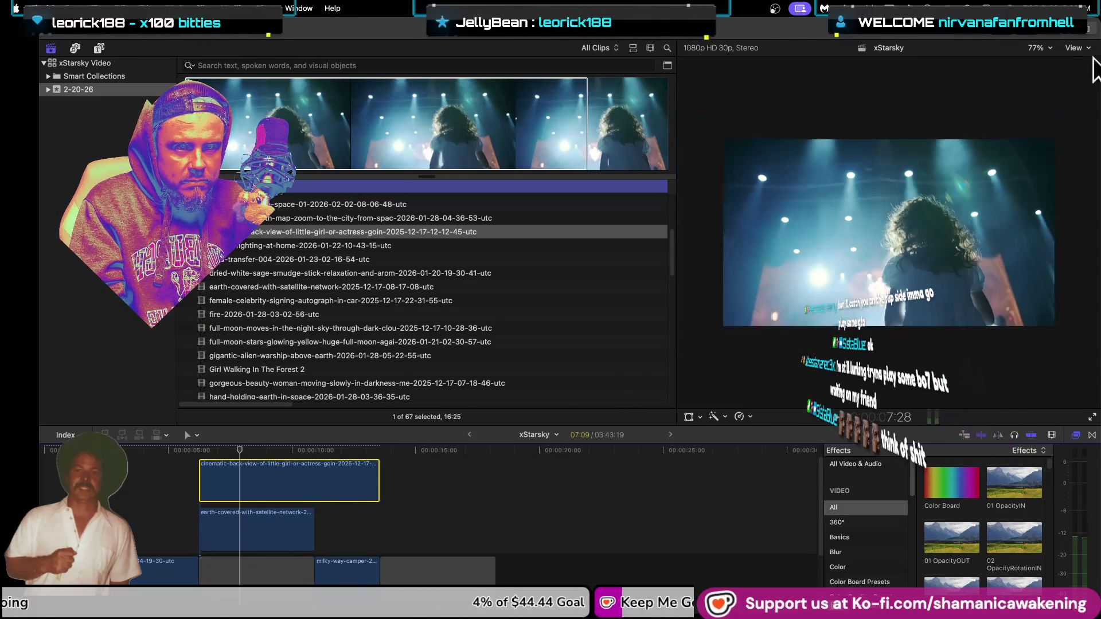
click(1088, 27)
click(1028, 81)
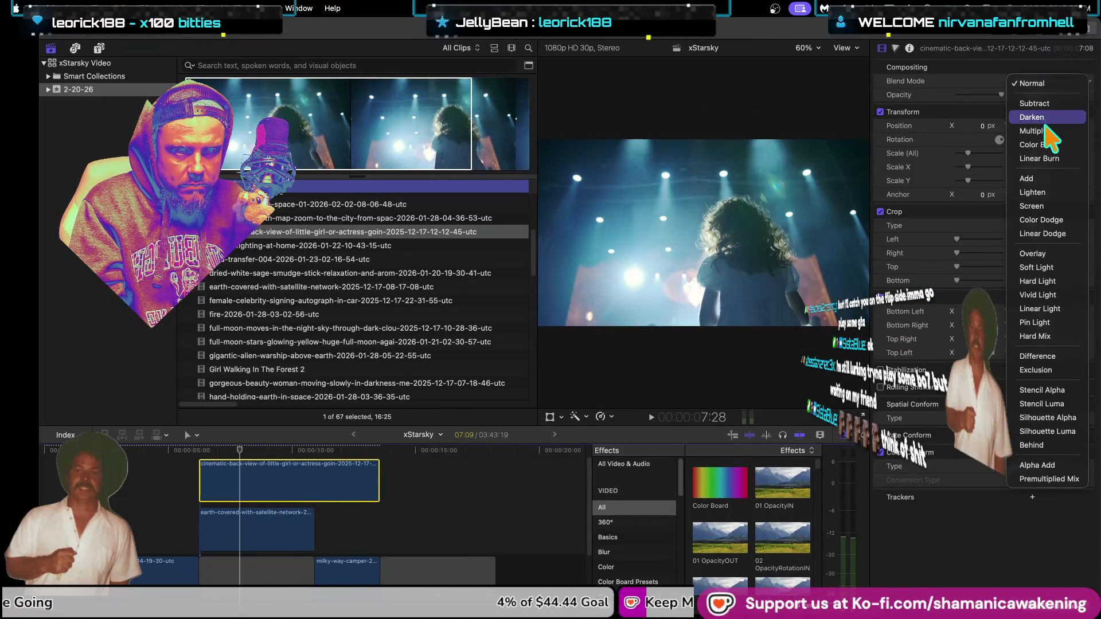
Step: Try Darken, then set the concert clip's blend mode to Add
click(1053, 114)
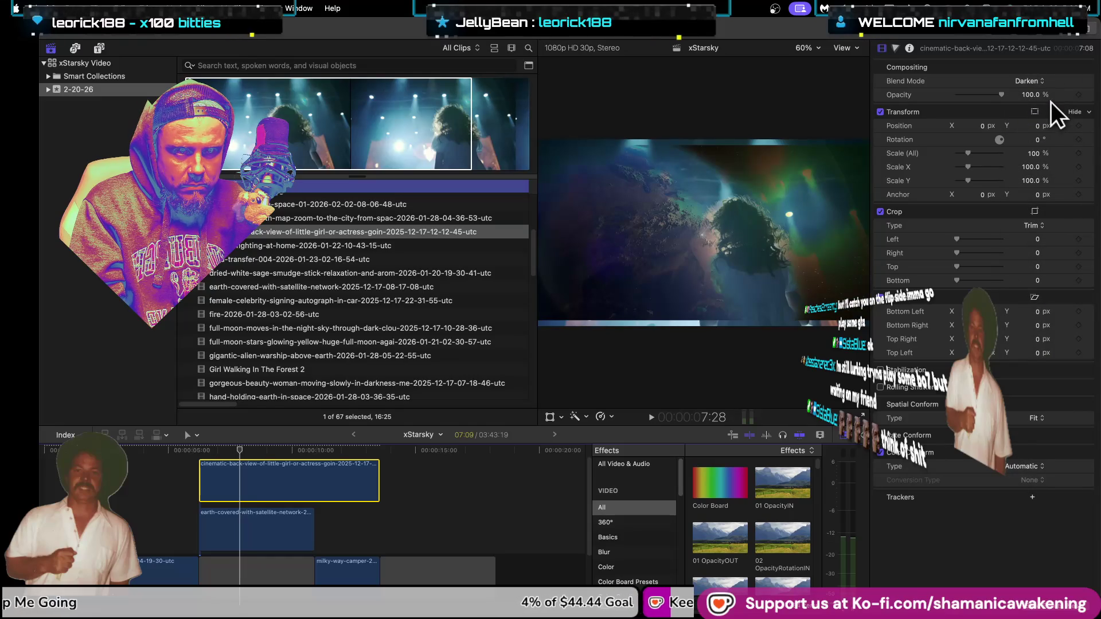
click(1044, 81)
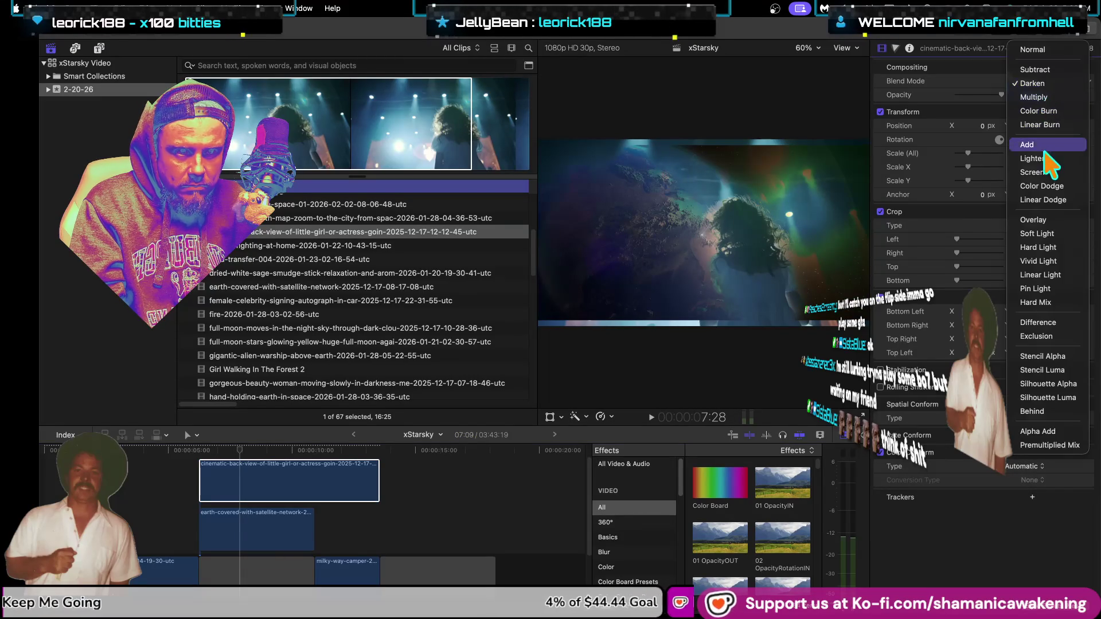
click(1049, 145)
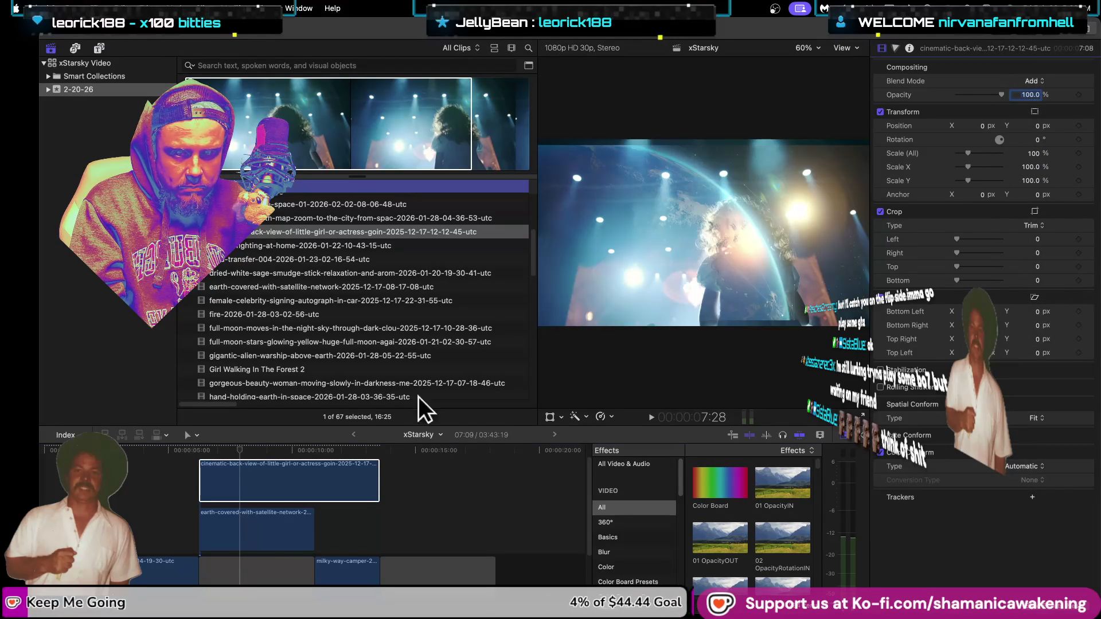
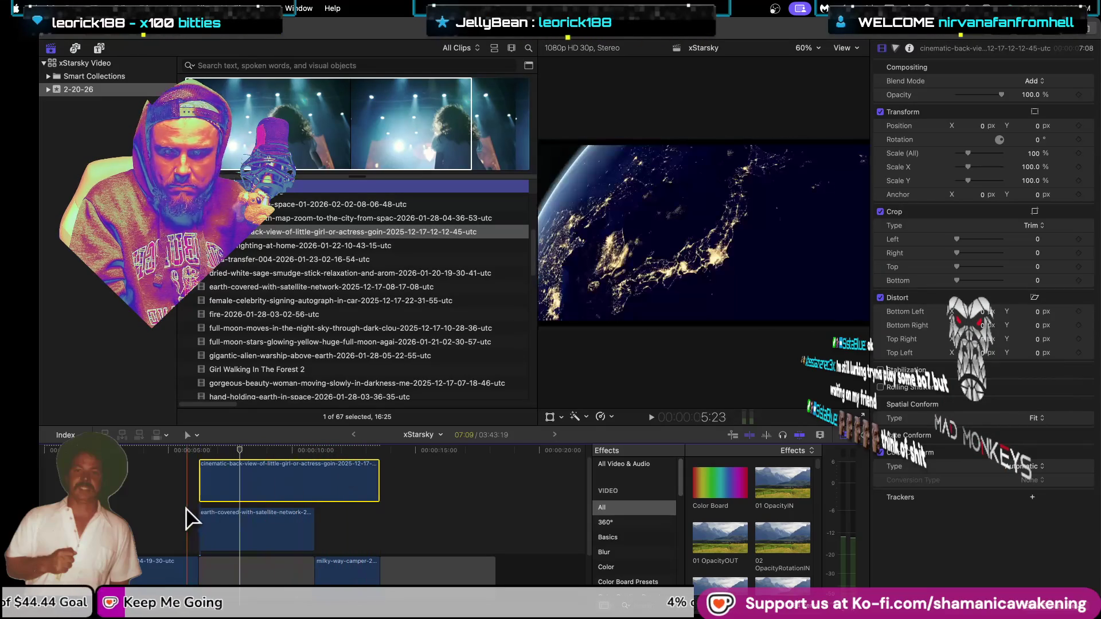
Step: Replay the montage from about 5 seconds and move the concert clip into the main storyline
click(188, 515)
key(space)
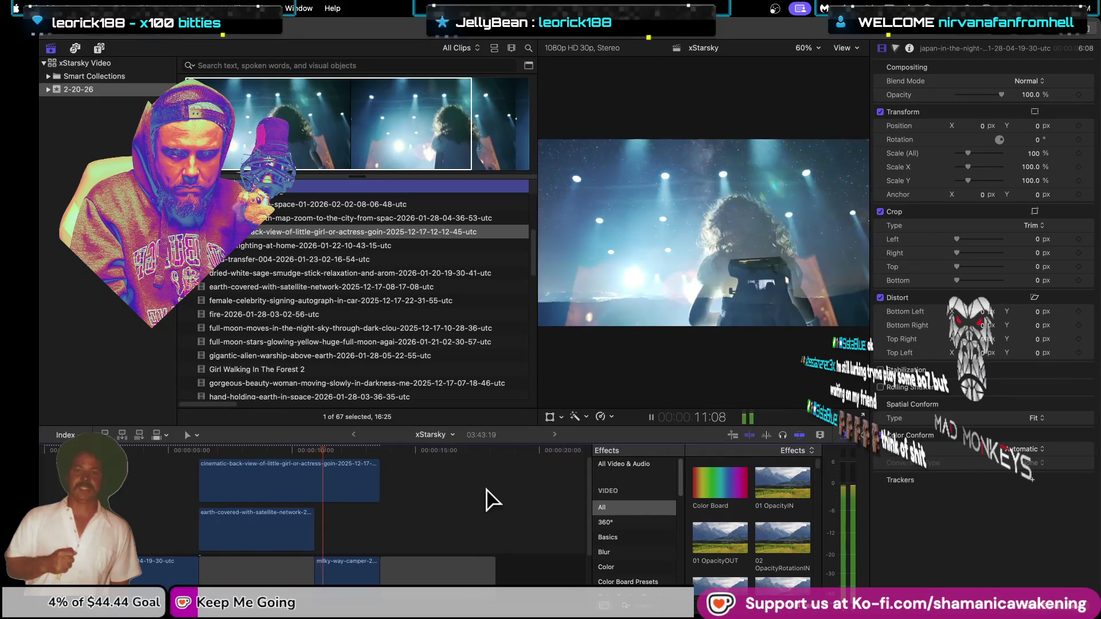
mouse_move(327, 502)
mouse_down()
mouse_move(331, 552)
mouse_move(338, 525)
mouse_up()
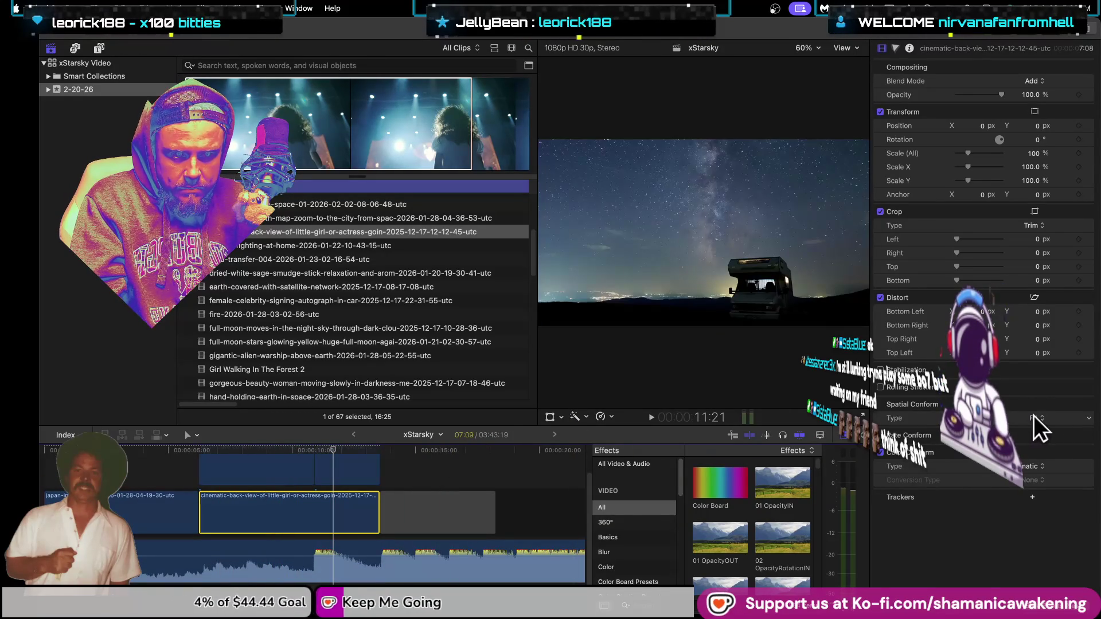
Step: Set the selected clip's blend mode to Normal and return the playhead to the earth clip
click(366, 478)
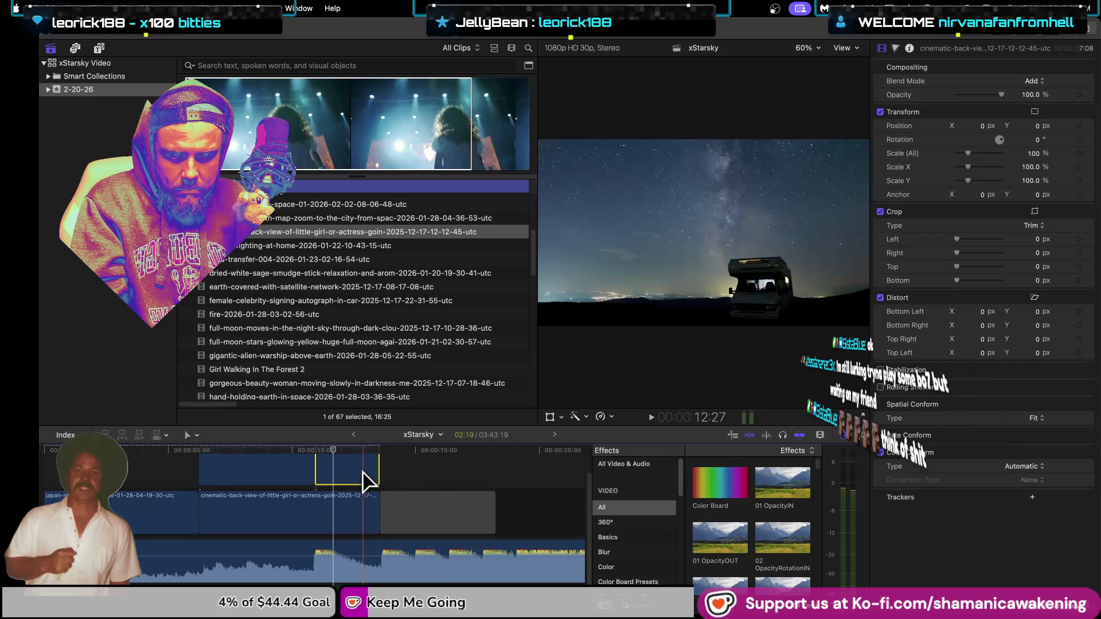
click(296, 465)
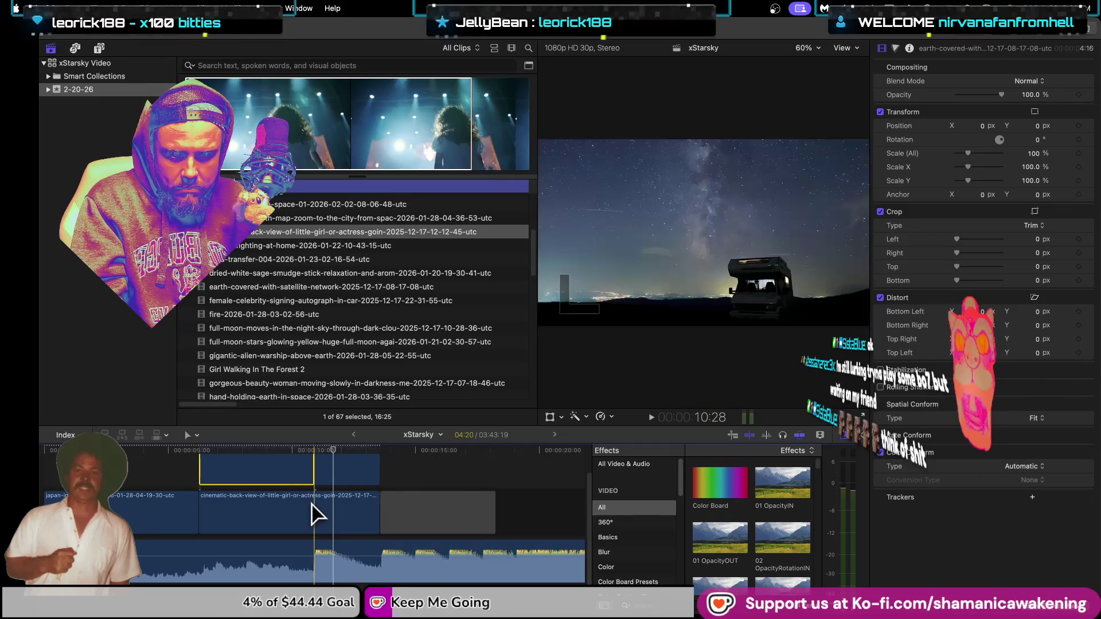
click(1032, 81)
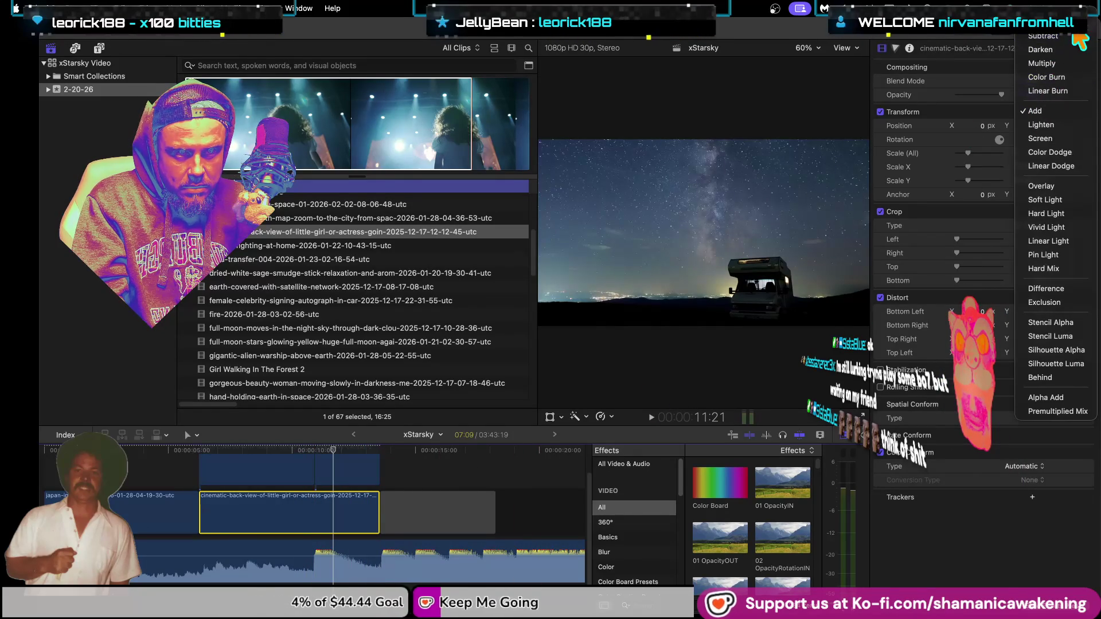
click(1043, 35)
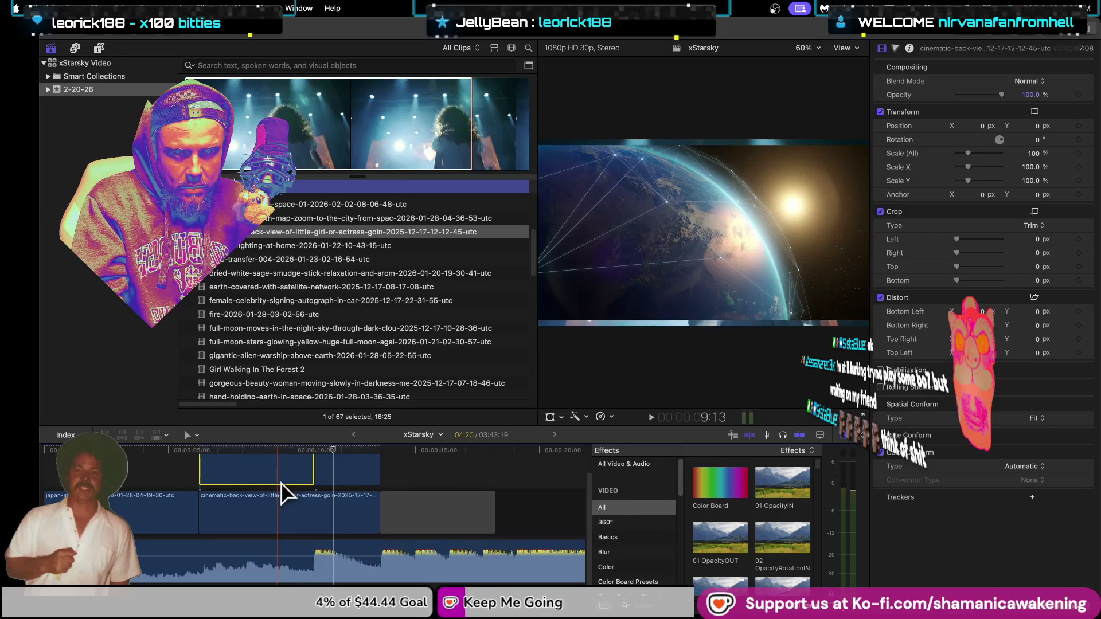
drag(332, 446, 255, 477)
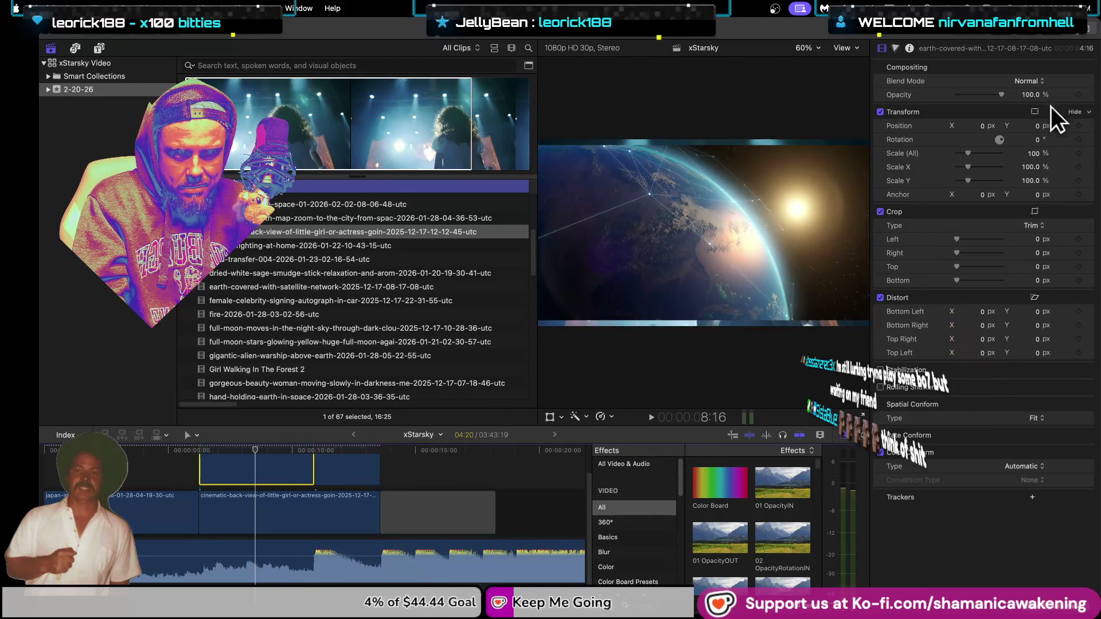
Step: Scale the earth clip to 115.73% and shift it to X -34.9 px, Y -8.2 px
click(1036, 110)
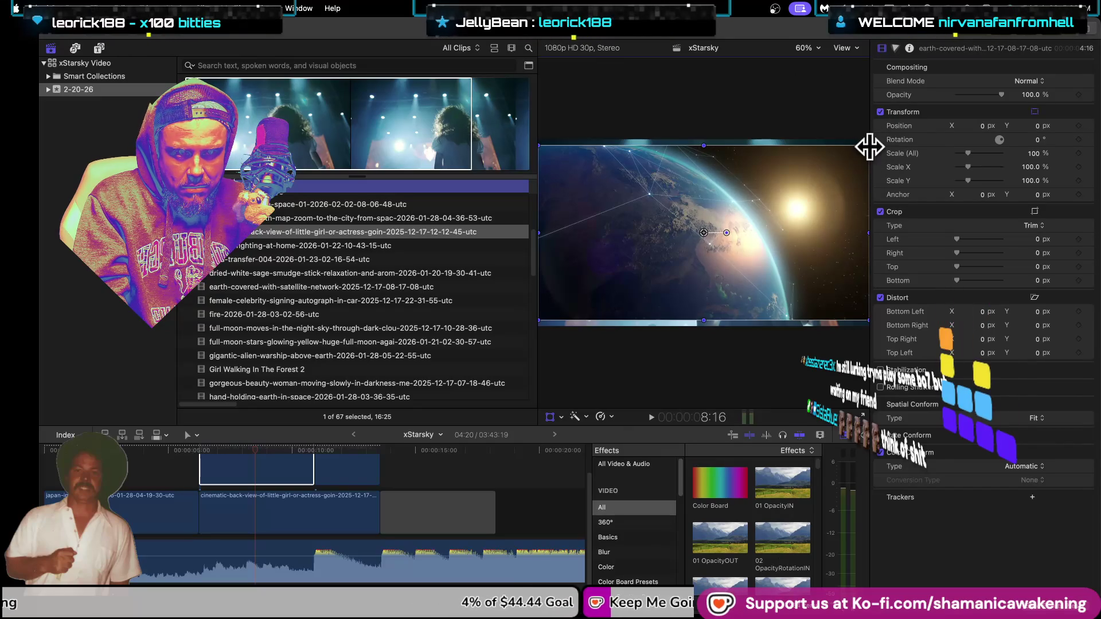
drag(869, 147, 892, 139)
drag(818, 189, 806, 180)
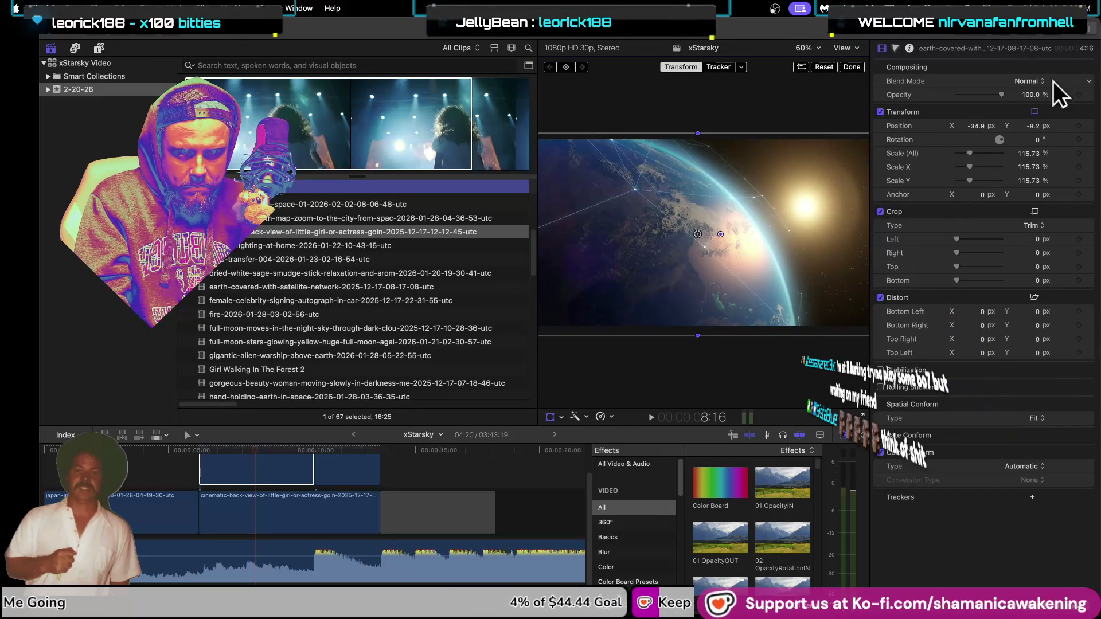
click(853, 67)
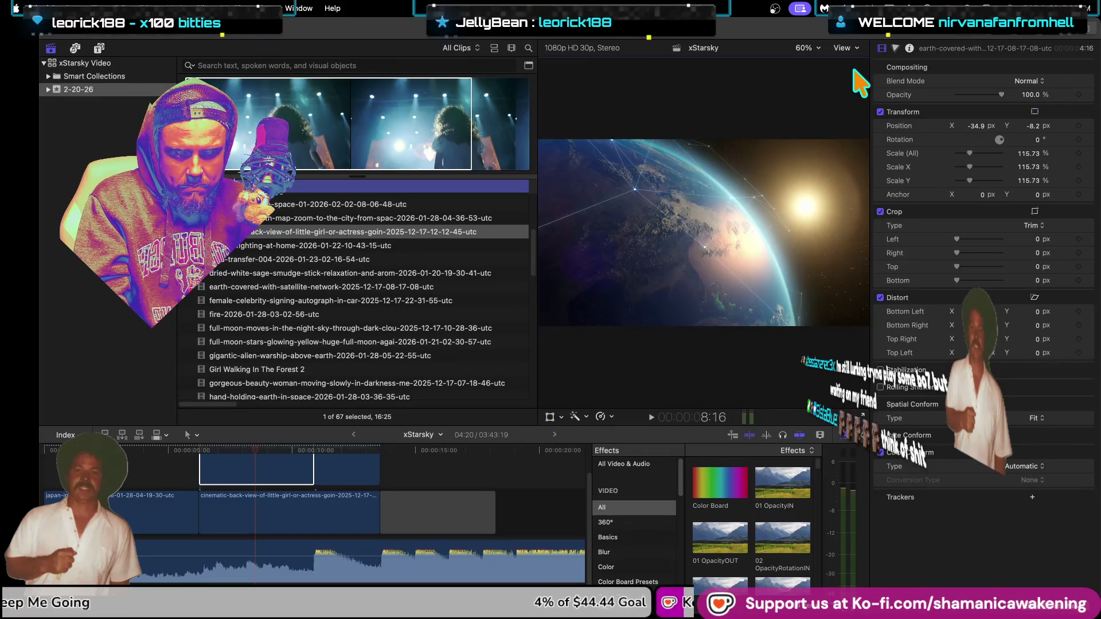
mouse_move(253, 450)
mouse_down()
mouse_move(221, 443)
mouse_move(273, 446)
mouse_up()
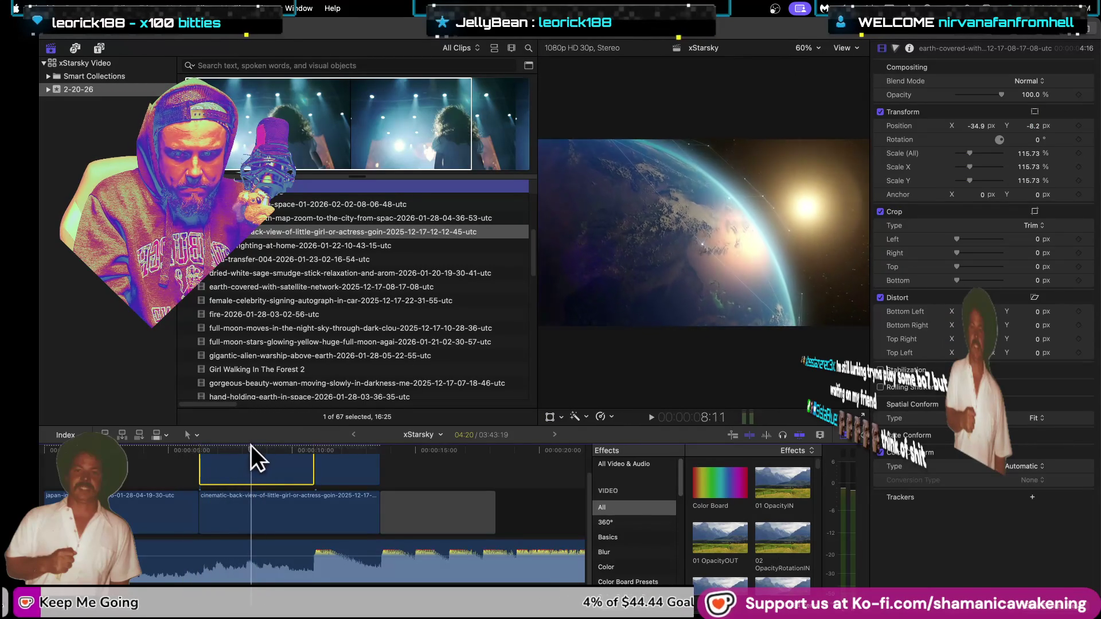
Step: Set the earth clip and the milky-way camper clip to the Add blend mode
click(1034, 85)
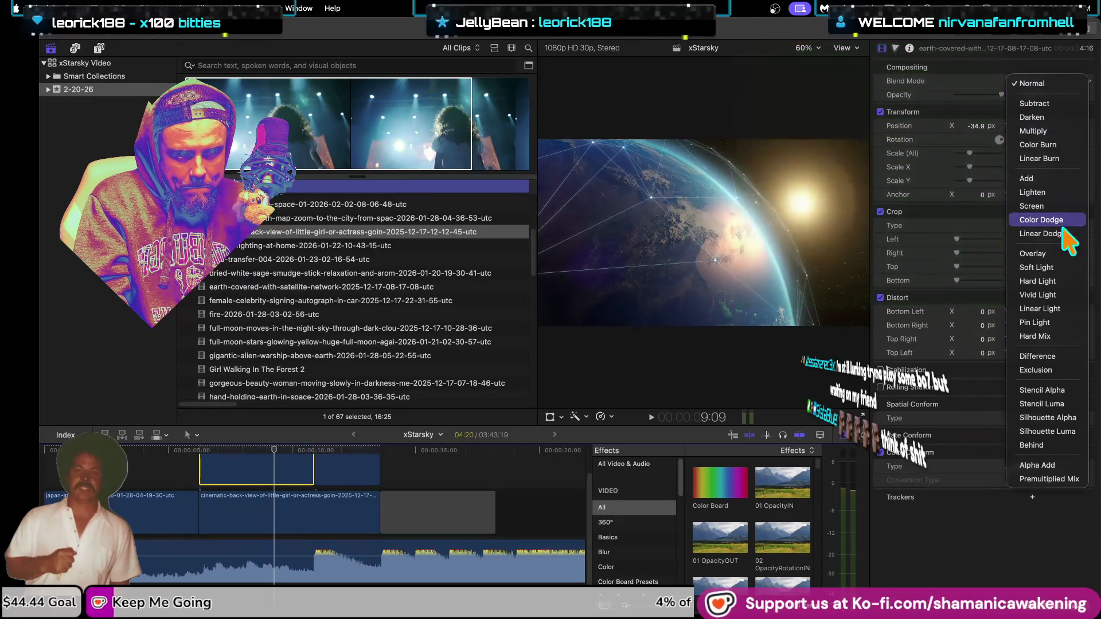
click(1026, 179)
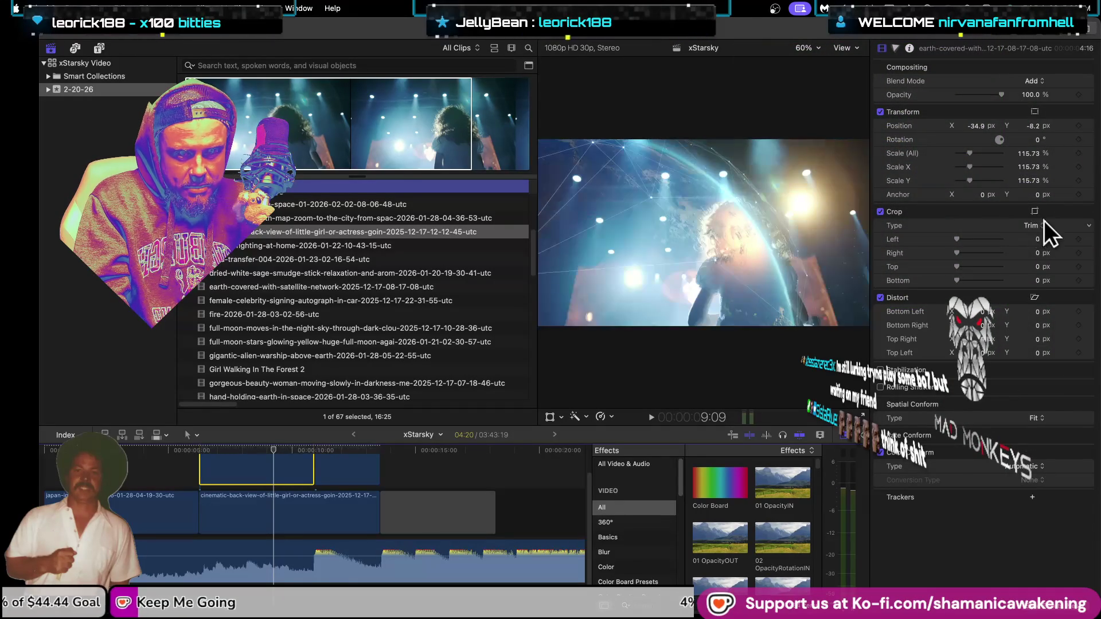
click(341, 462)
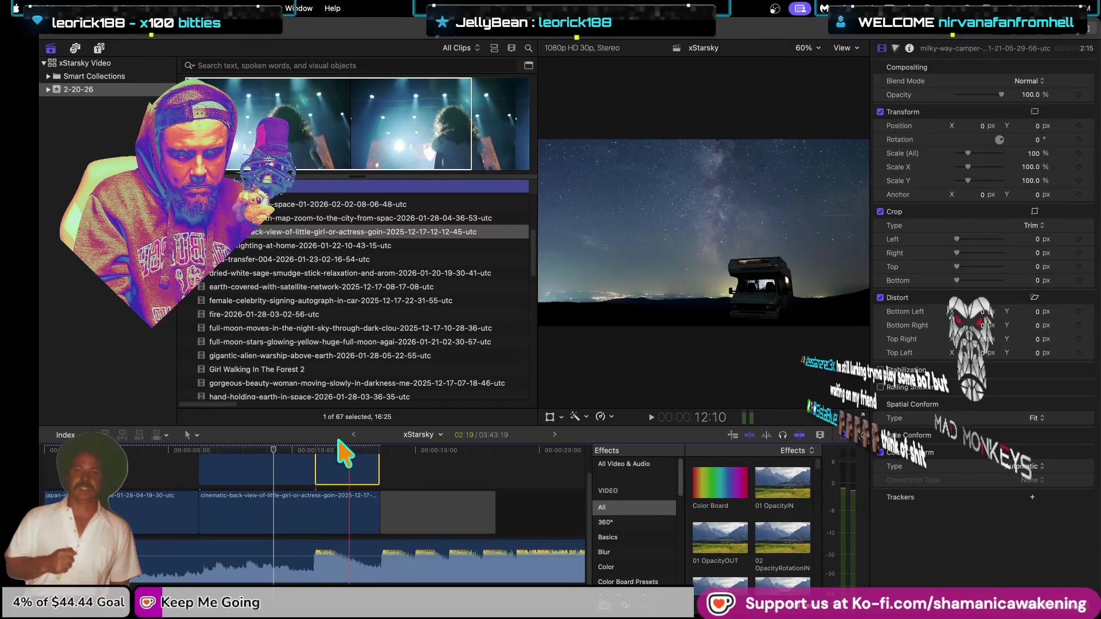
click(343, 450)
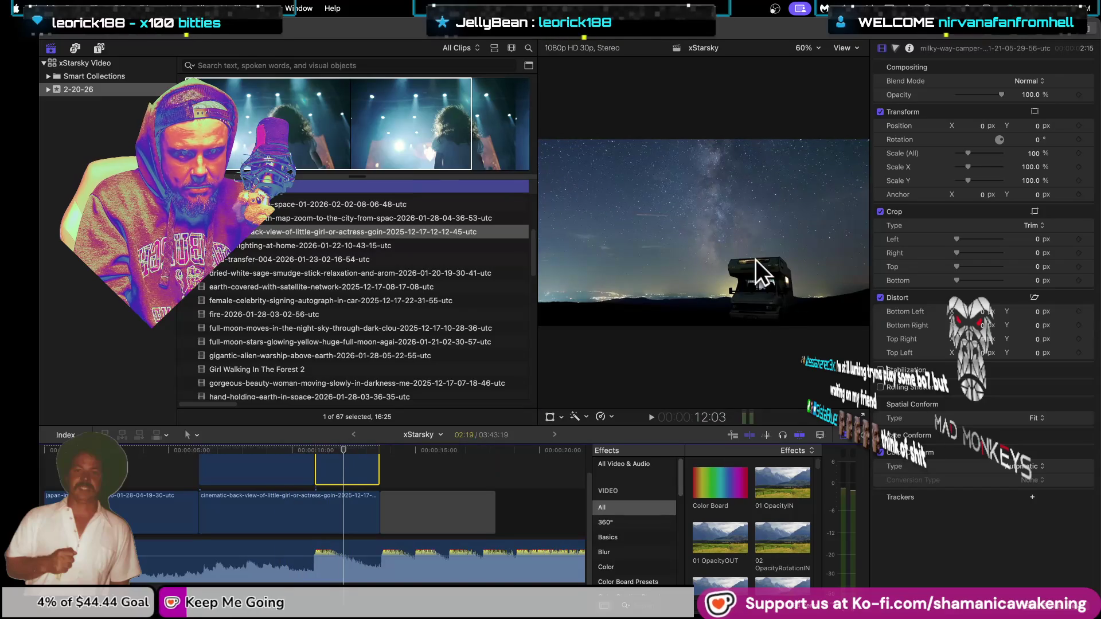
click(1029, 82)
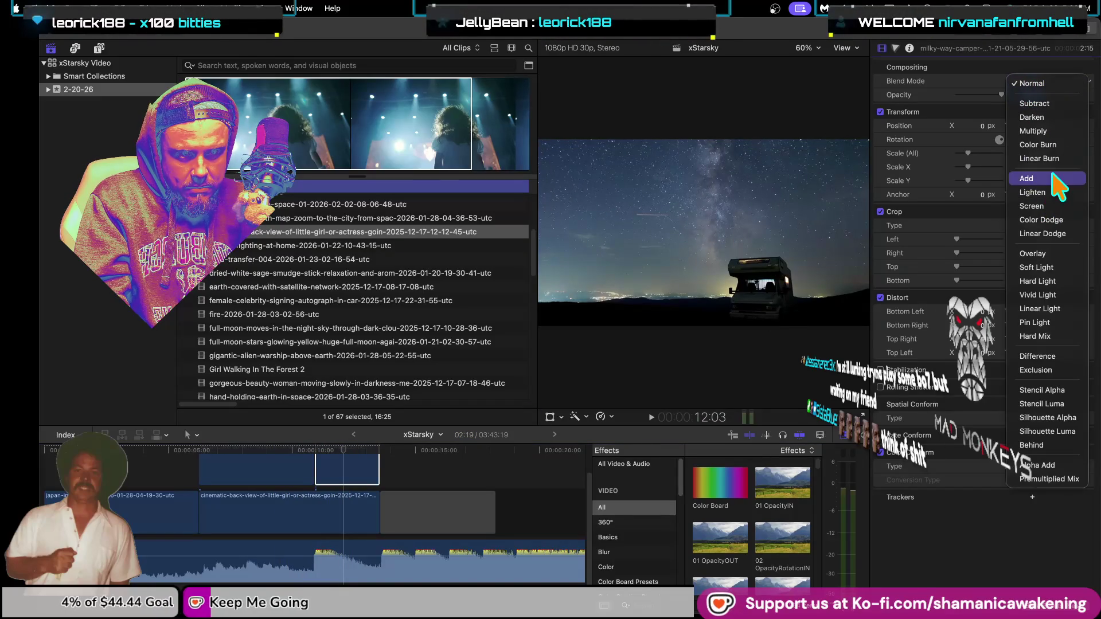
click(1015, 180)
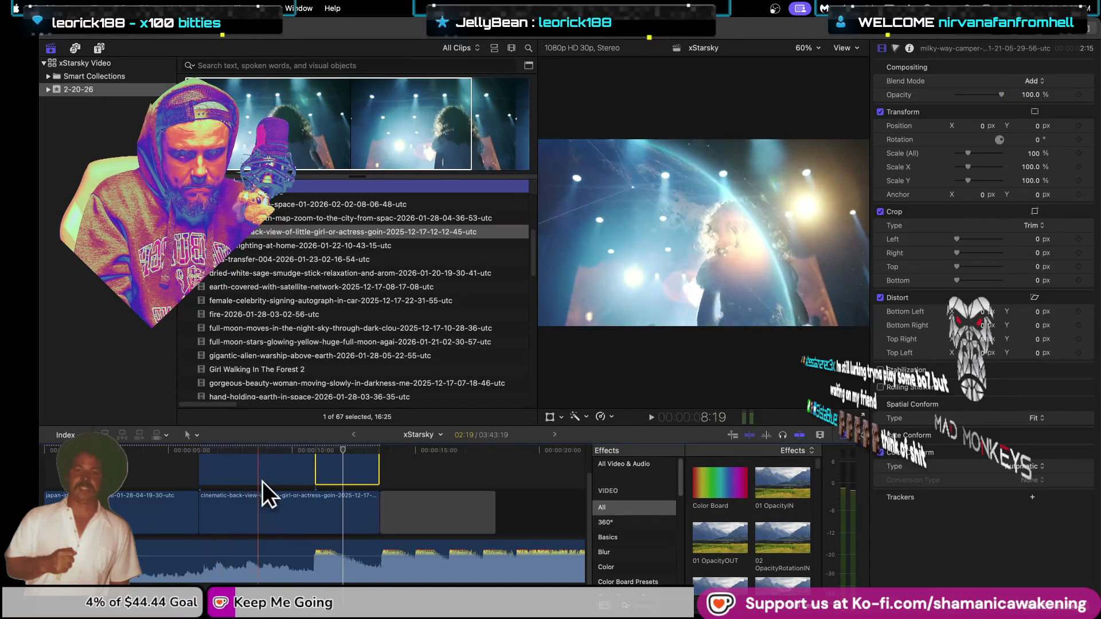
Step: Play the flickering montage from about 5 seconds, then stop
click(191, 467)
key(space)
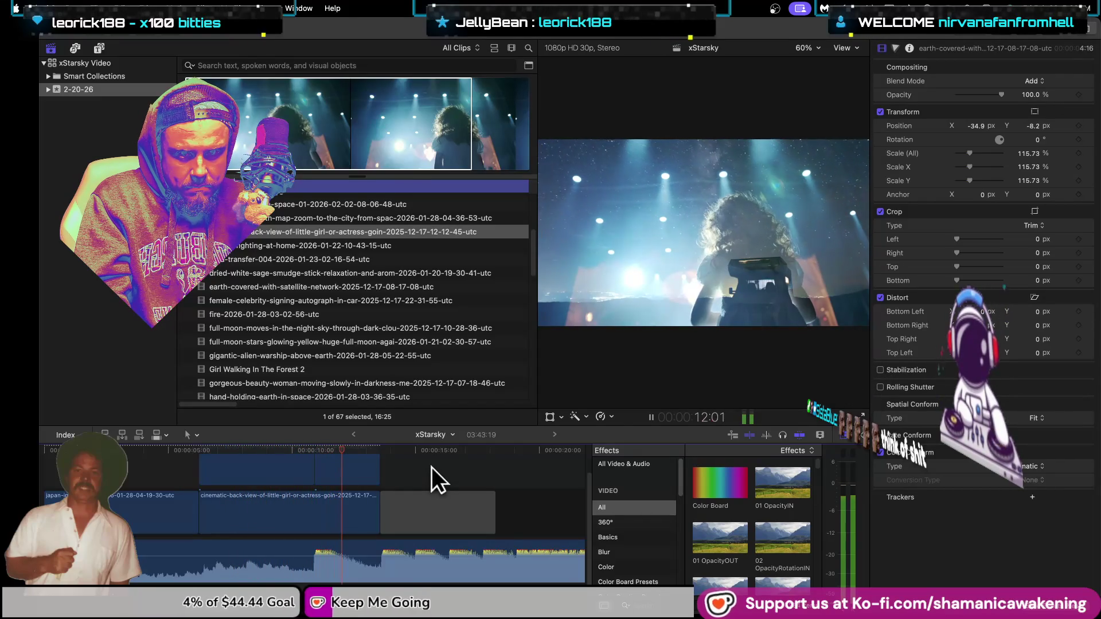
key(space)
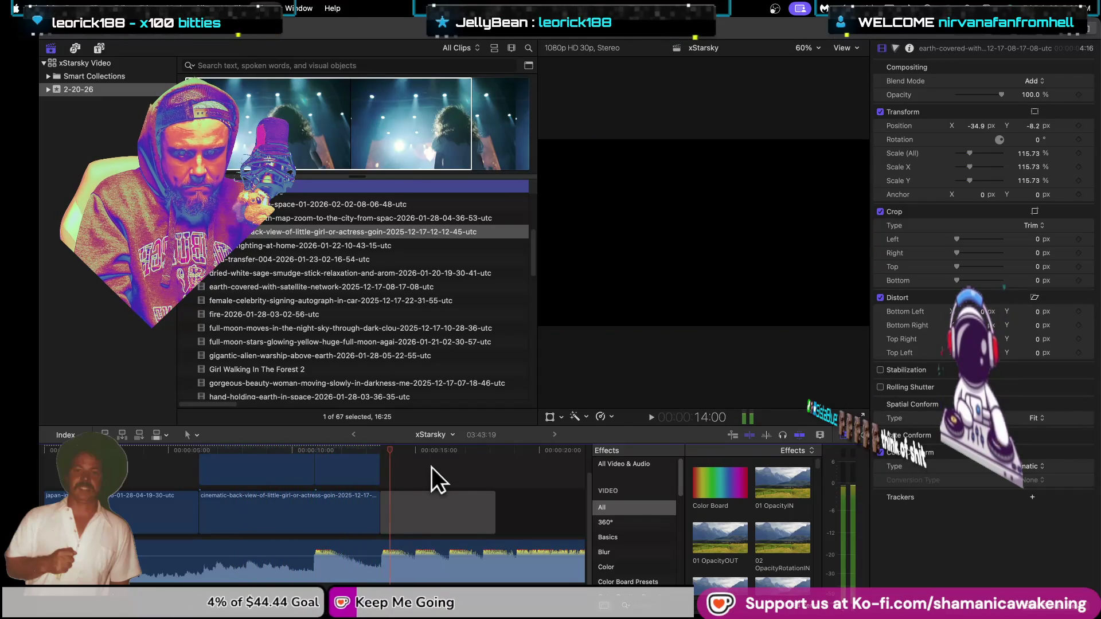
Step: Ripple-trim the concert clip's end so it runs about 12:25, then play and stop
scroll(379, 493, up, 2)
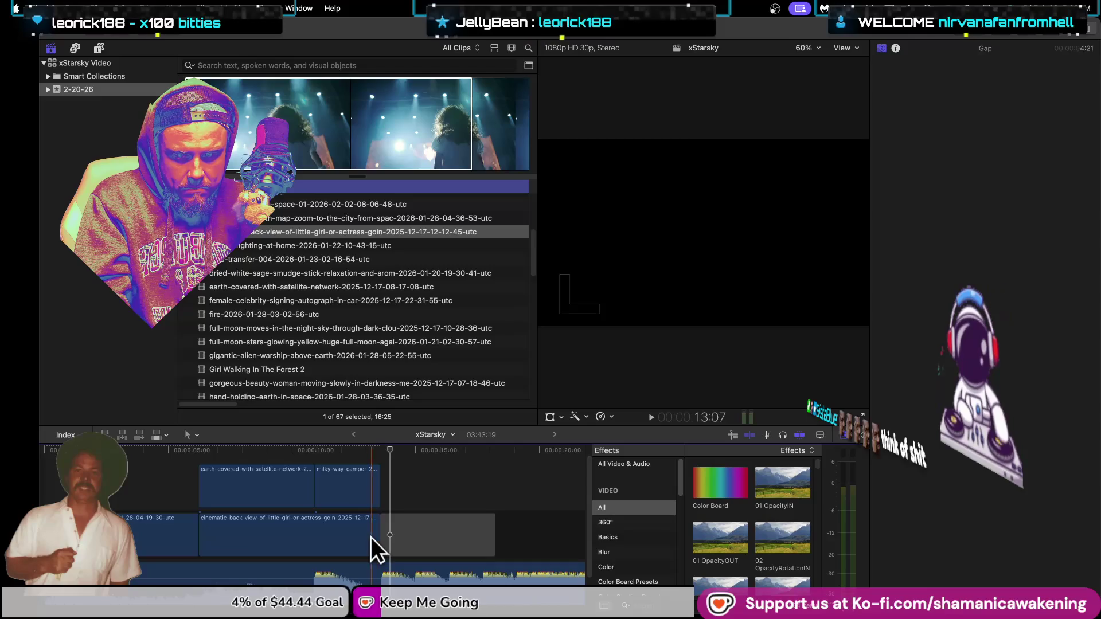
mouse_move(381, 536)
mouse_down()
mouse_move(447, 532)
mouse_move(373, 545)
mouse_up()
key(space)
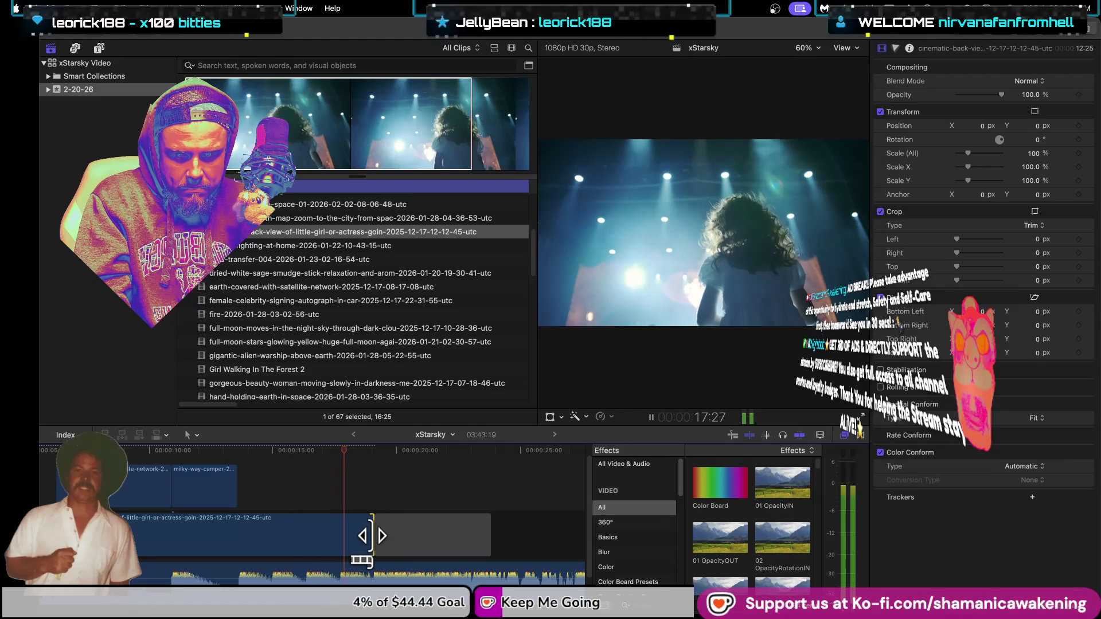
scroll(366, 336, up, 3)
key(Down)
key(Down)
key(Down)
key(Down)
key(Down)
key(Down)
key(Down)
key(Down)
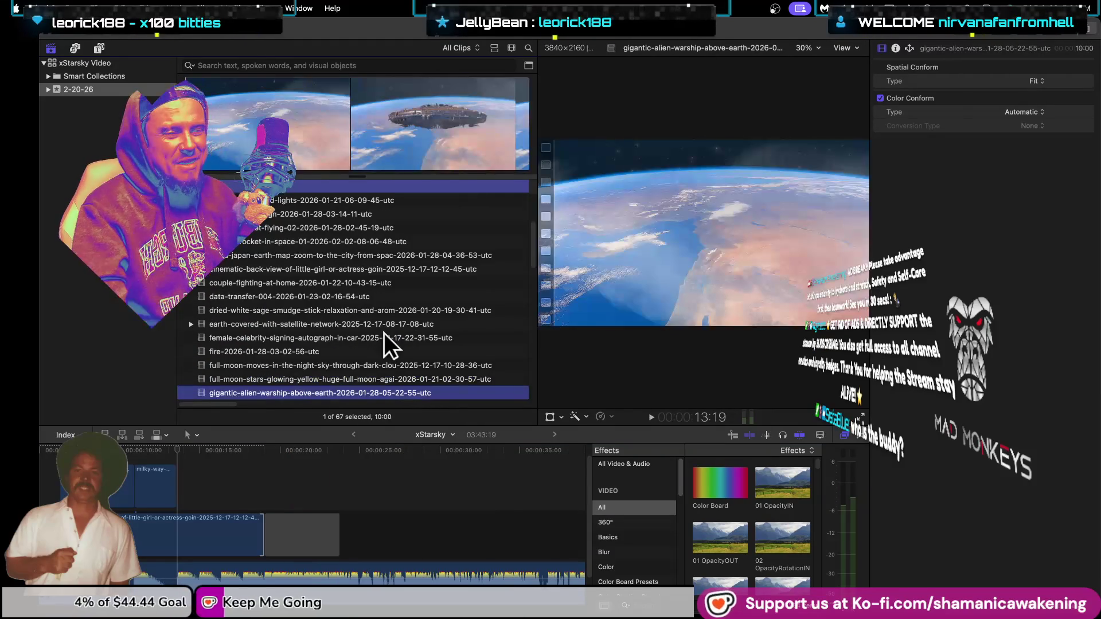
Step: Connect the alien warship clip after the milky-way piece and hide the effects browser
click(246, 476)
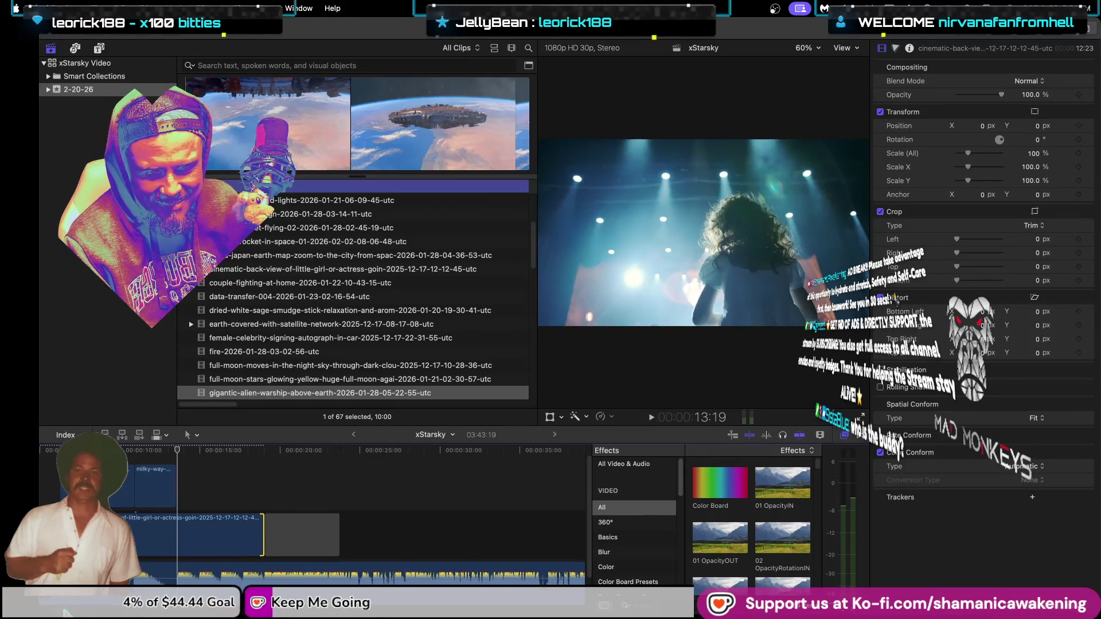
scroll(245, 505, left, 3)
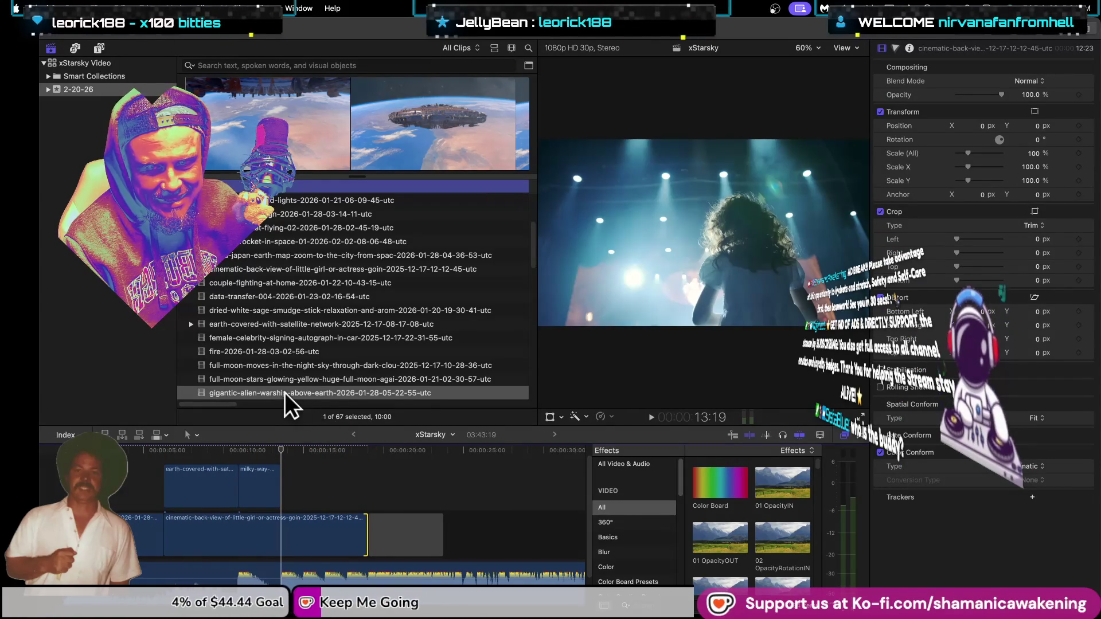
click(285, 392)
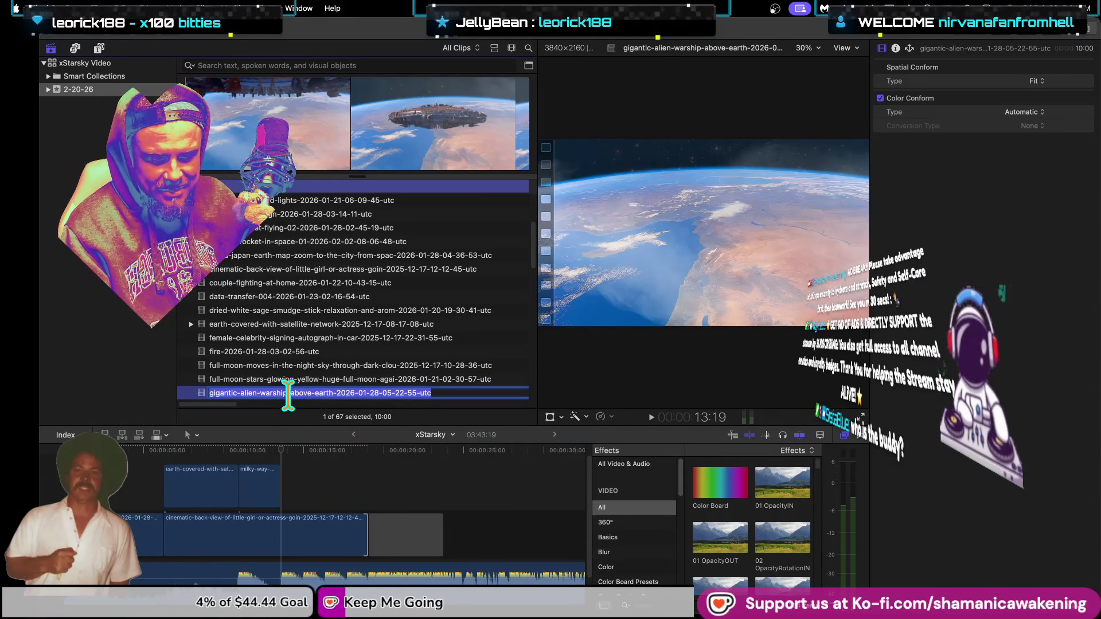
key(Return)
key(q)
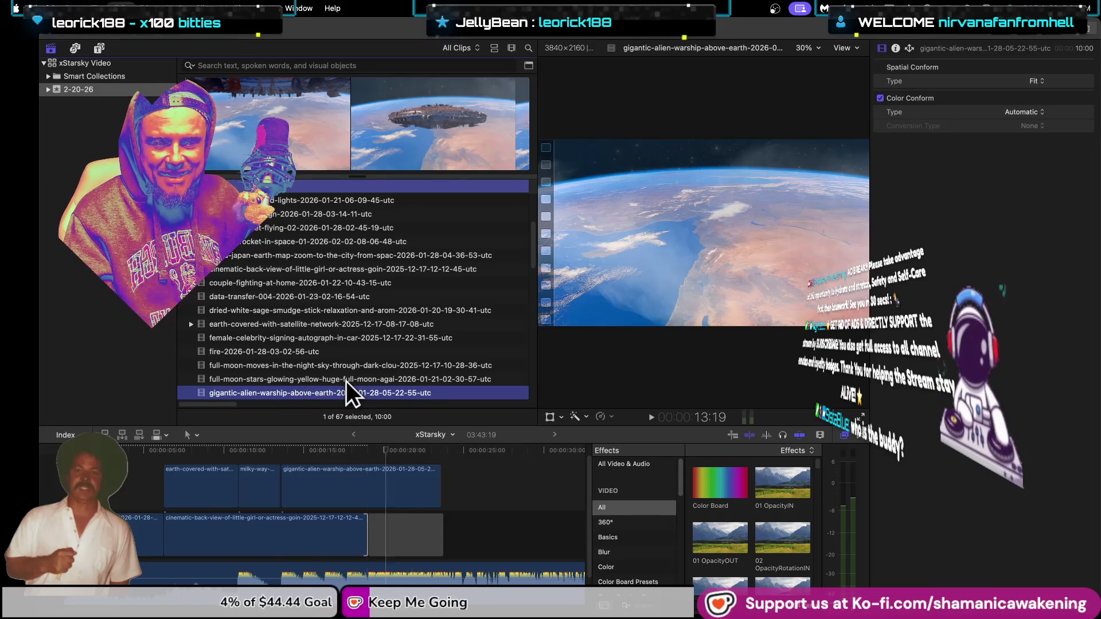
click(332, 491)
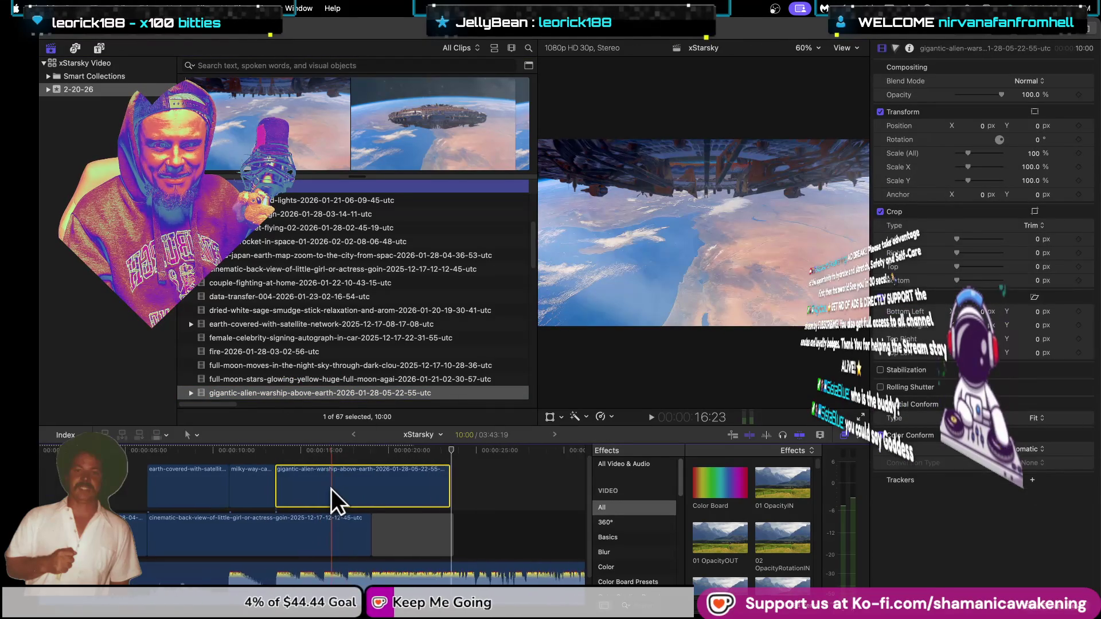
scroll(332, 488, up, 3)
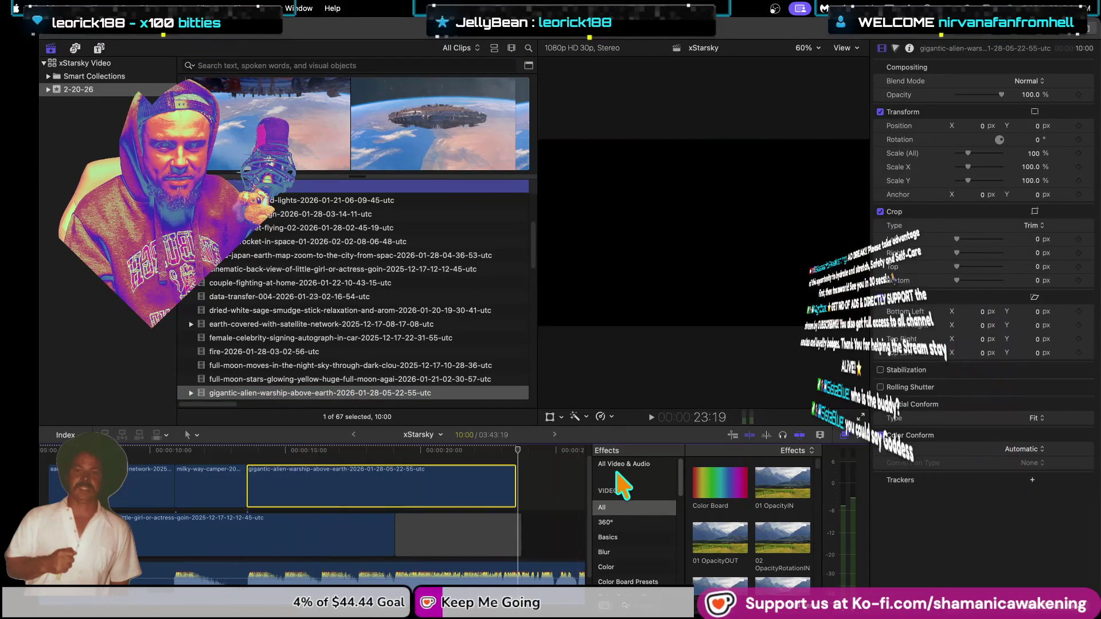
click(843, 435)
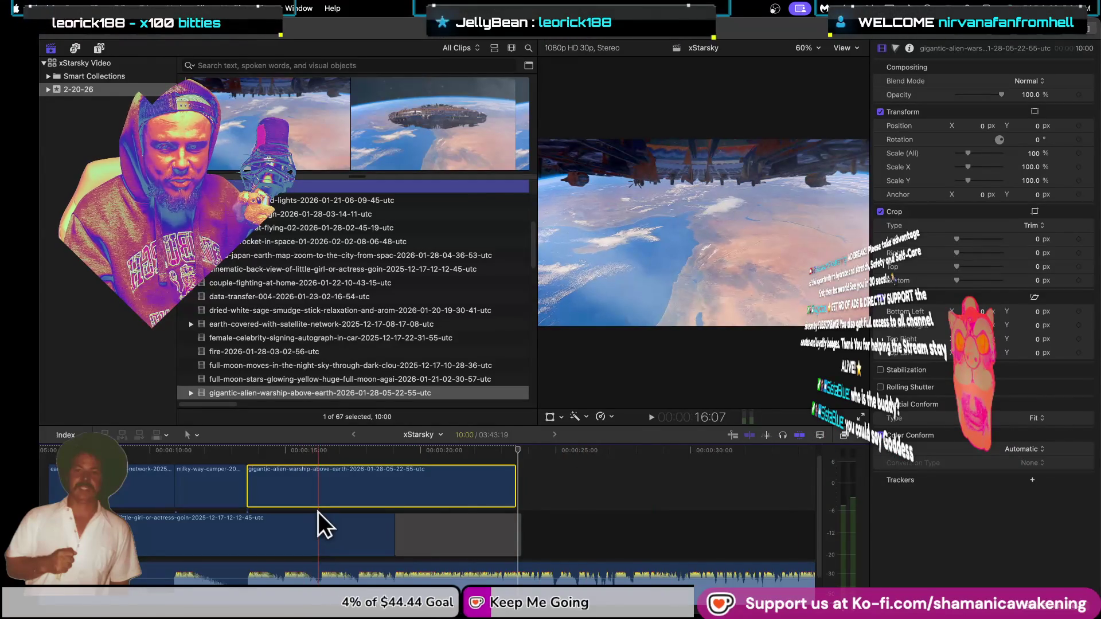
scroll(318, 512, up, 5)
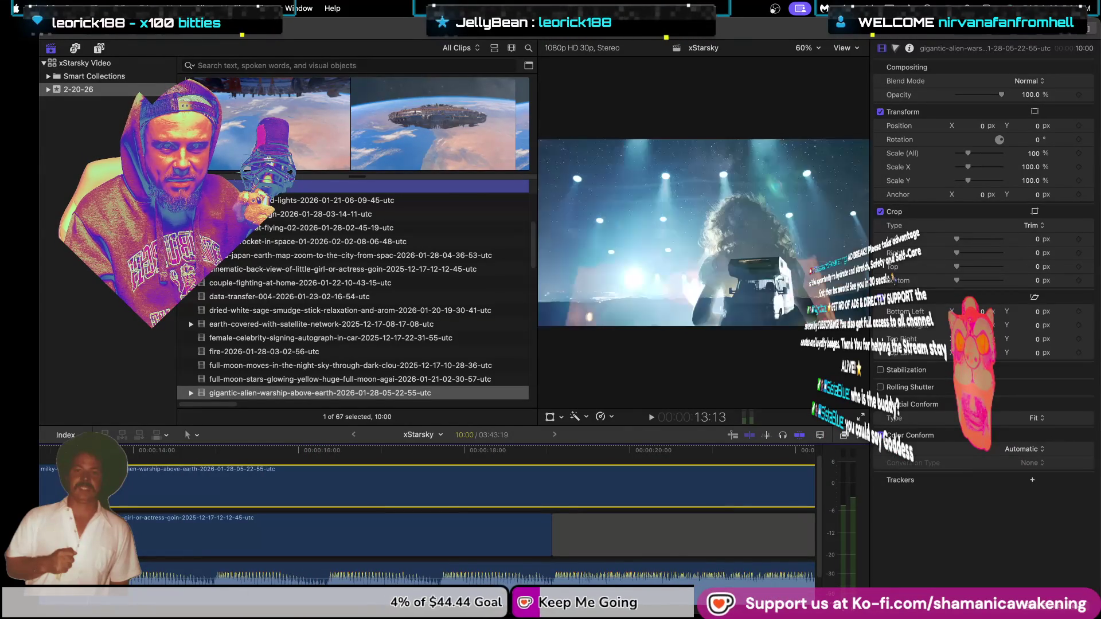
scroll(105, 505, up, 3)
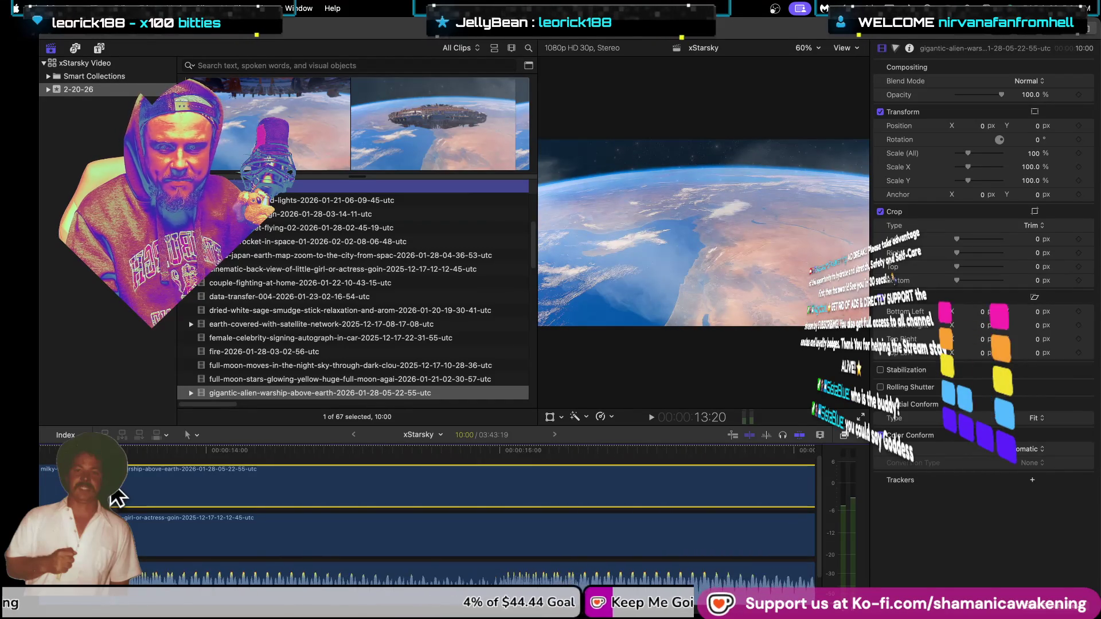
scroll(118, 499, up, 2)
scroll(121, 495, down, 5)
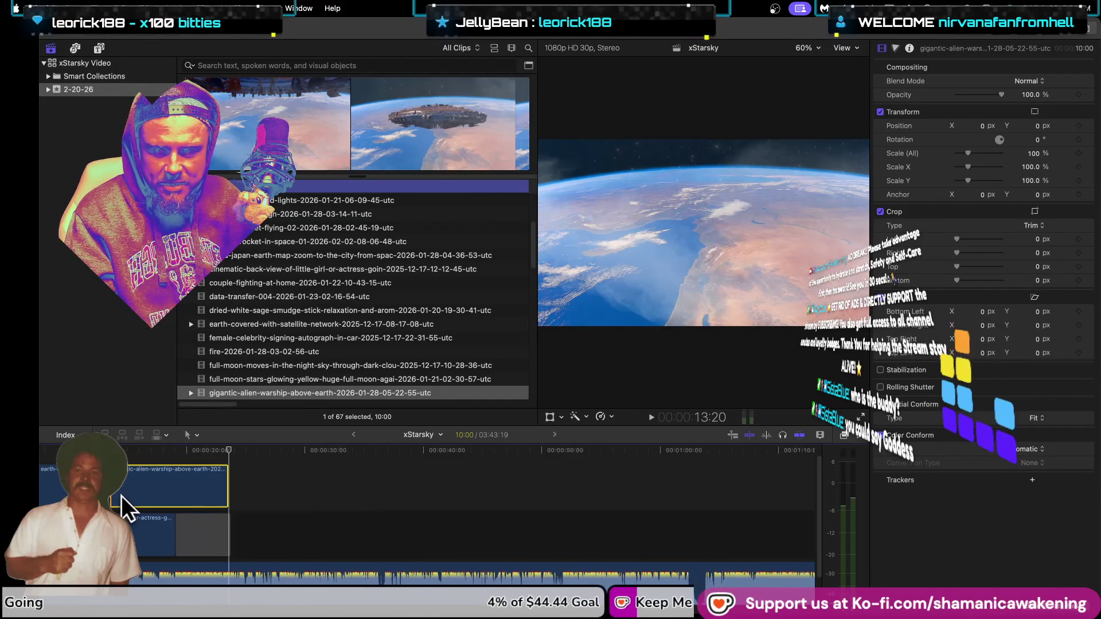
scroll(123, 489, up, 2)
scroll(124, 487, up, 2)
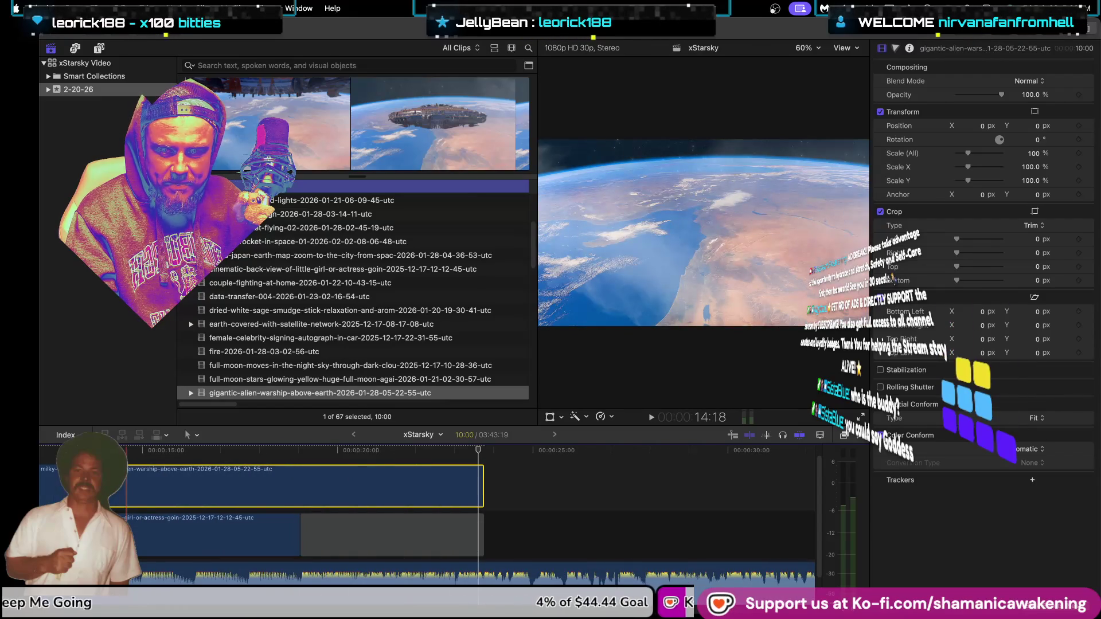
click(113, 494)
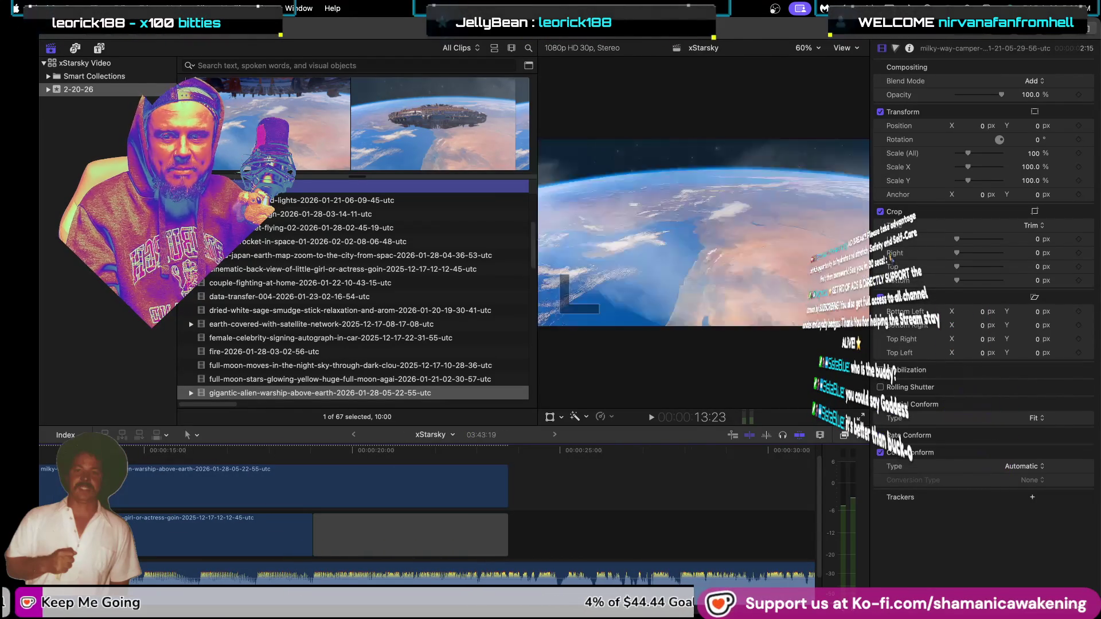
scroll(115, 493, down, 2)
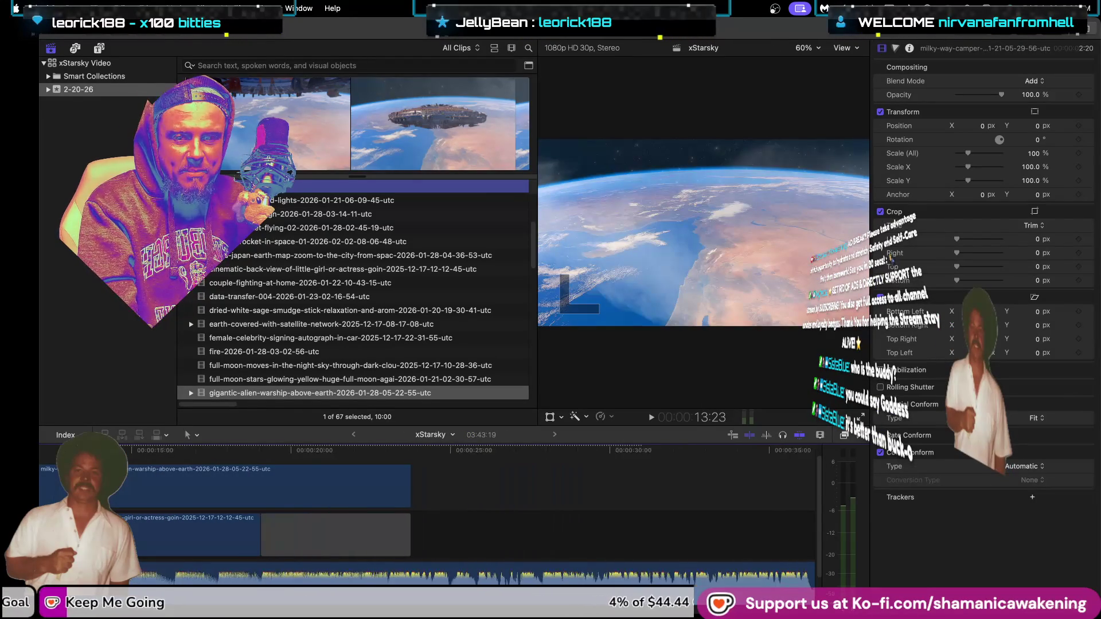
scroll(138, 485, down, 3)
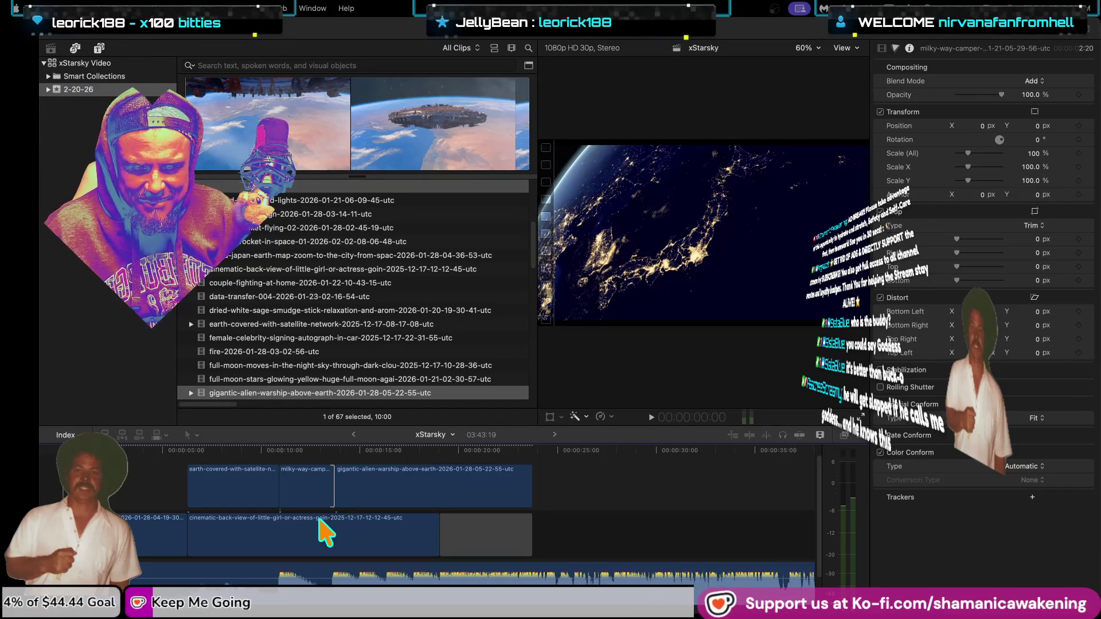
Step: Shorten the gigantic-alien-warship clip's end to 1:08 after replaying the overlay section
key(super+equal)
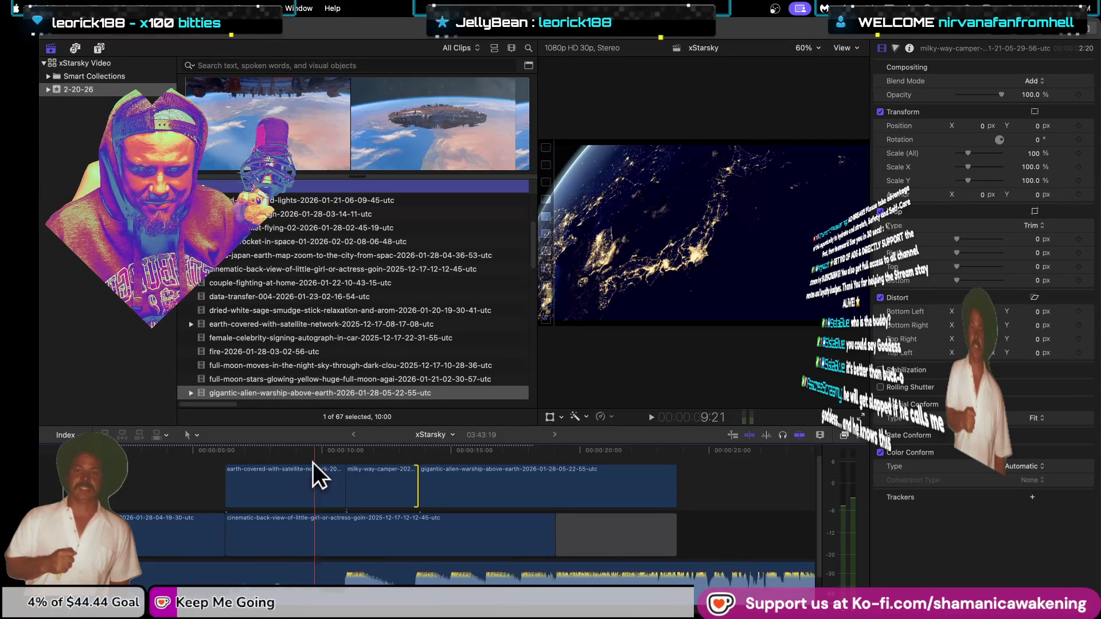
click(225, 457)
key(space)
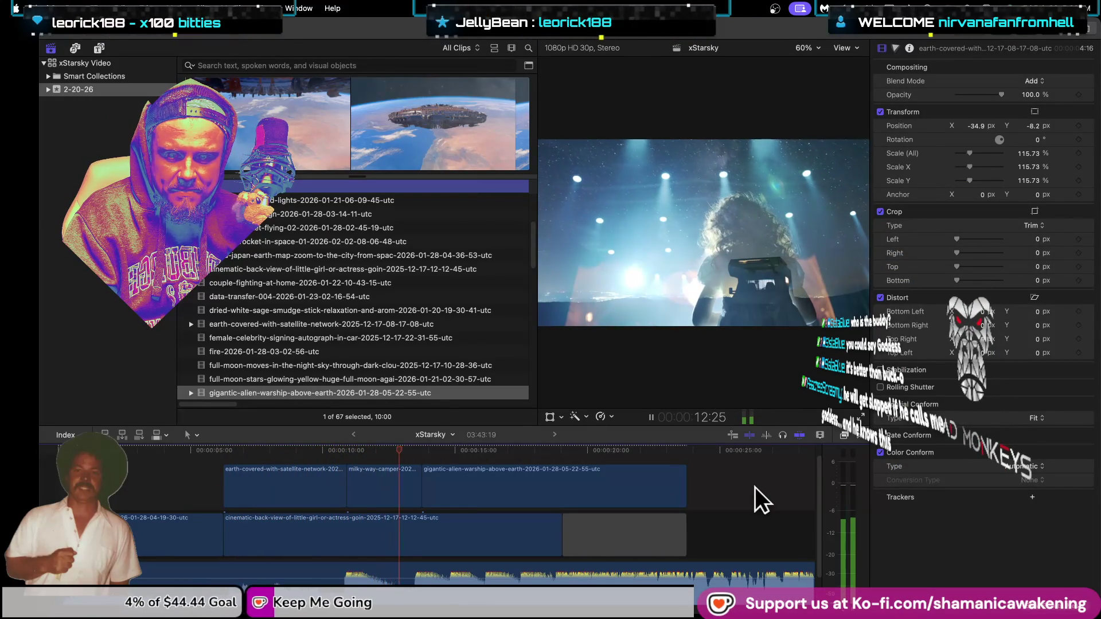
mouse_move(686, 487)
mouse_down()
mouse_move(640, 498)
mouse_move(453, 499)
mouse_move(457, 486)
mouse_up()
key(super+equal)
key(super+equal)
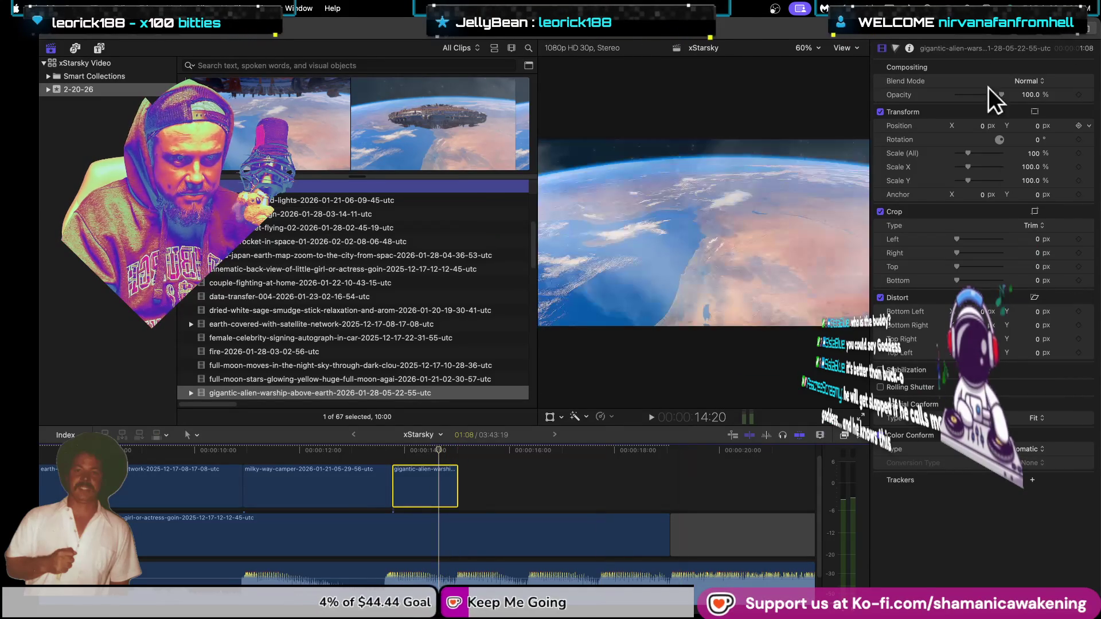
Step: Set the warship clip's blend mode to Lighten, then change it to Add
click(1025, 80)
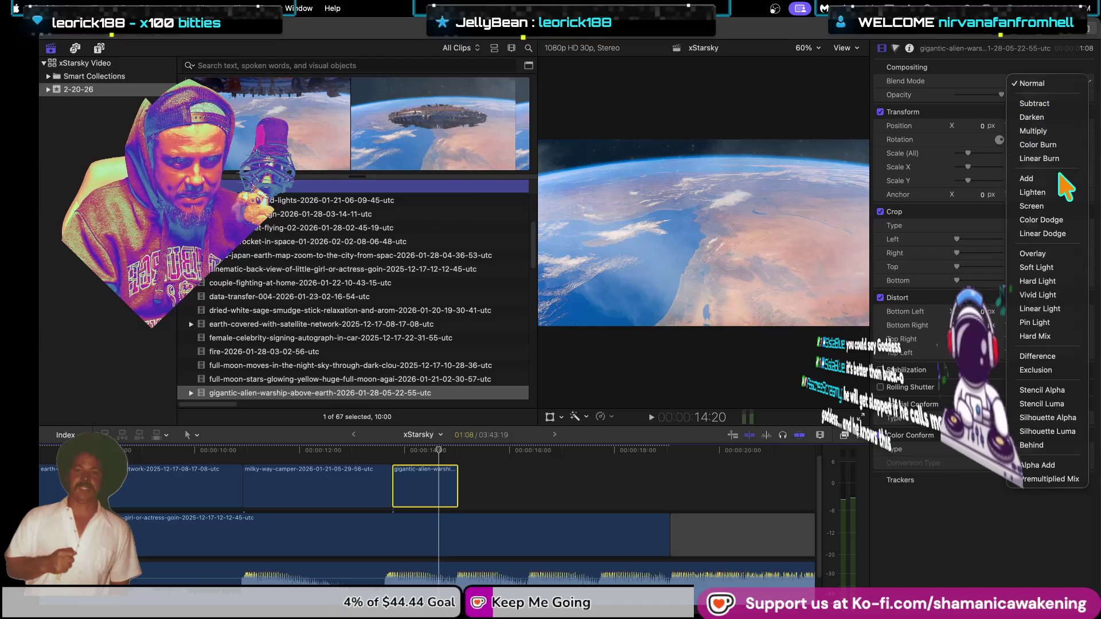
click(1055, 192)
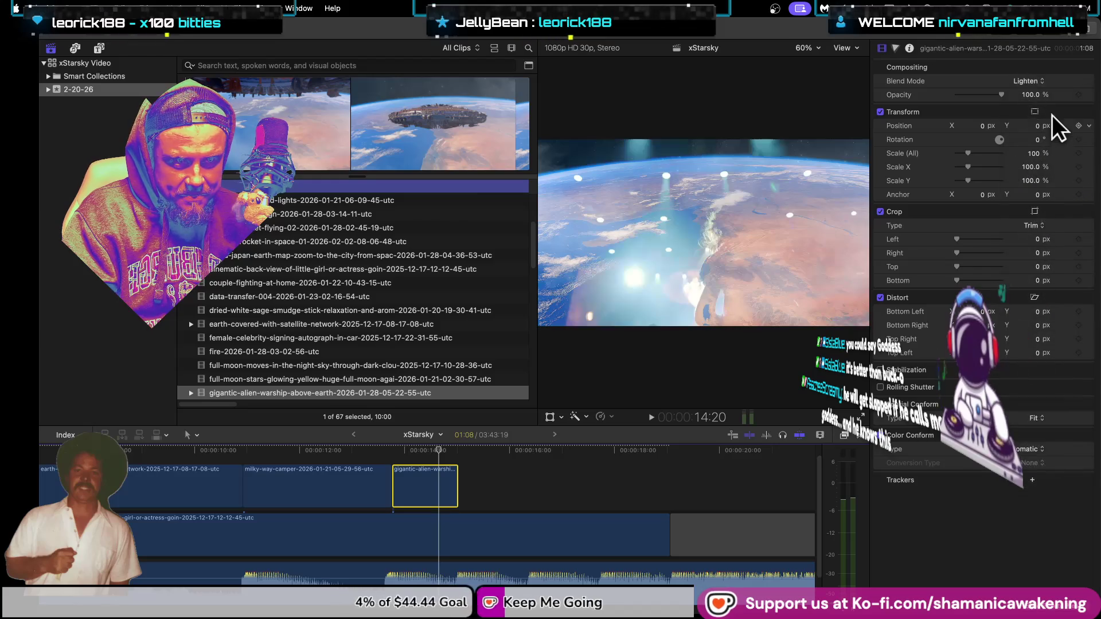
click(1028, 81)
click(1054, 70)
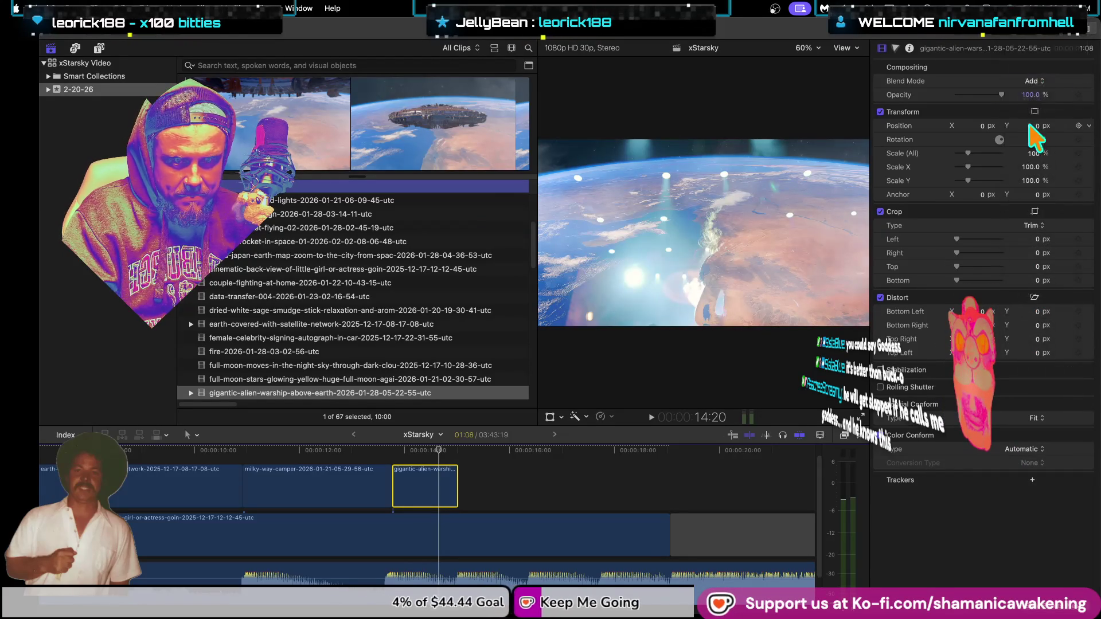
click(418, 452)
mouse_move(418, 453)
mouse_down()
mouse_move(286, 465)
mouse_move(364, 469)
mouse_move(167, 461)
mouse_up()
key(super+minus)
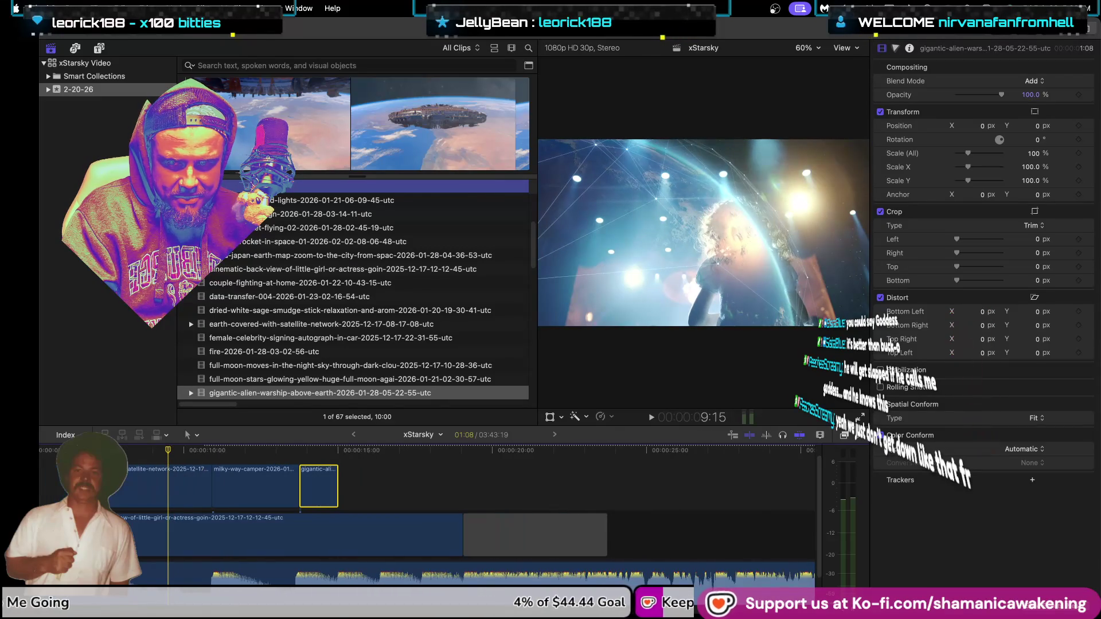
click(284, 442)
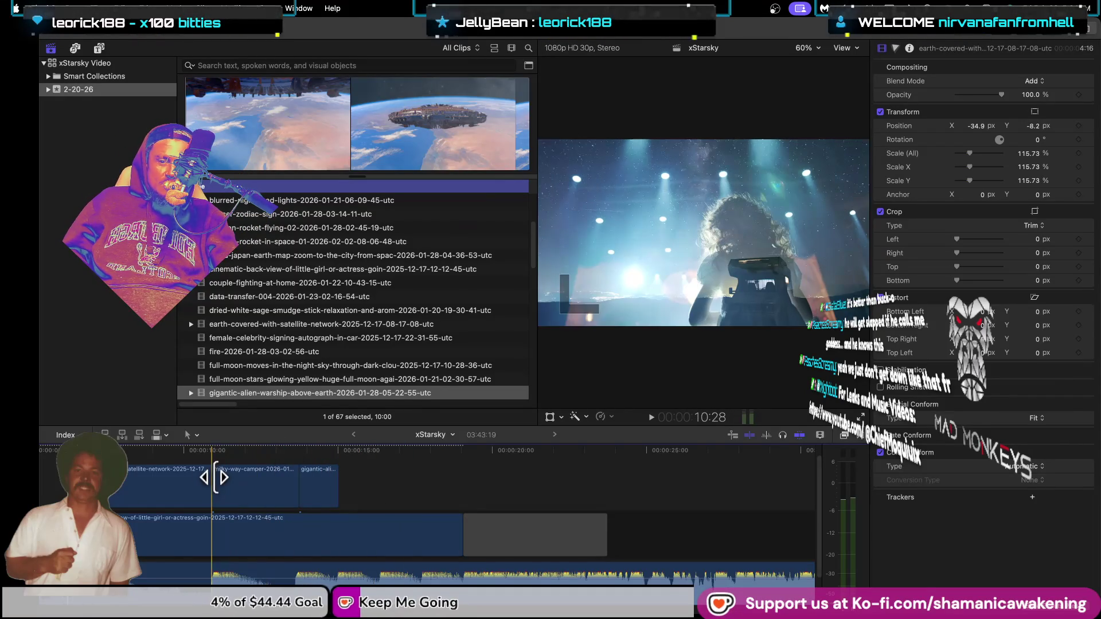
click(209, 454)
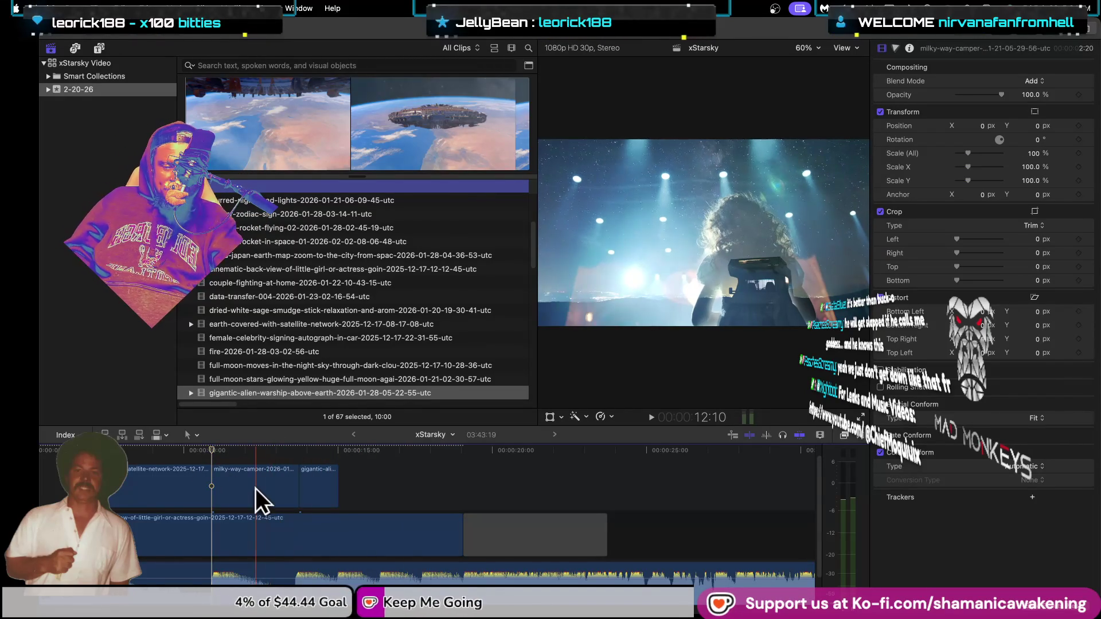
key(space)
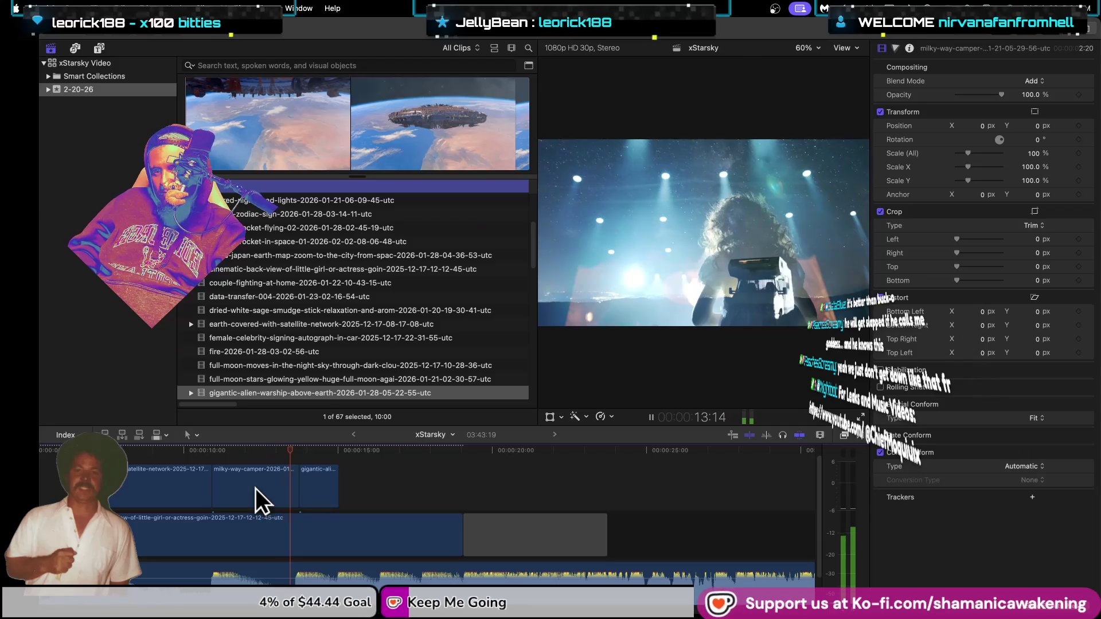
key(space)
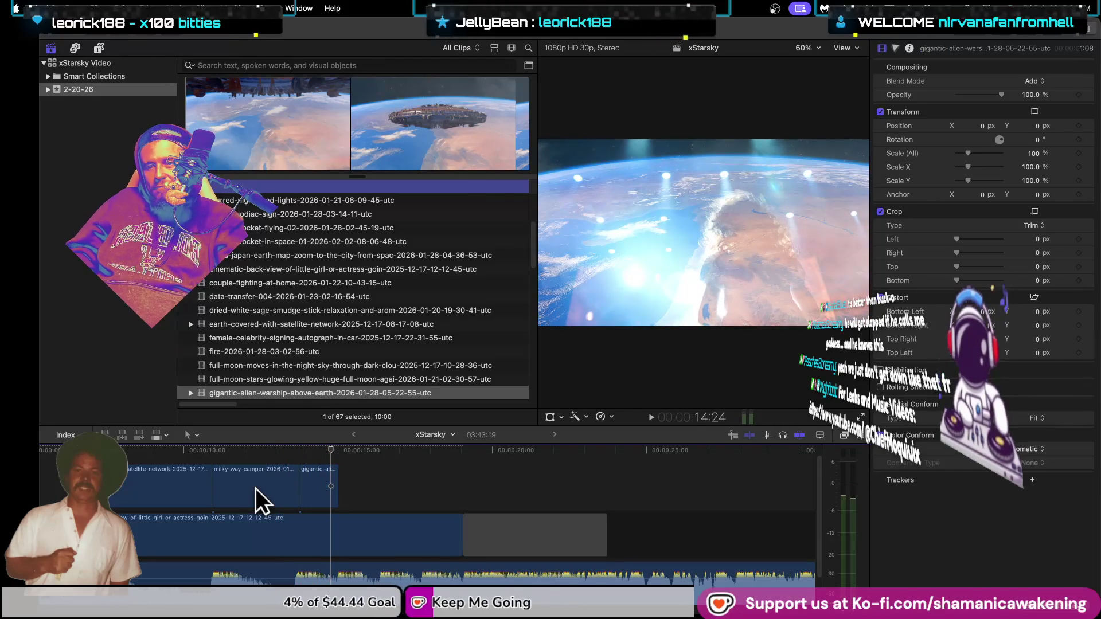
key(super+equal)
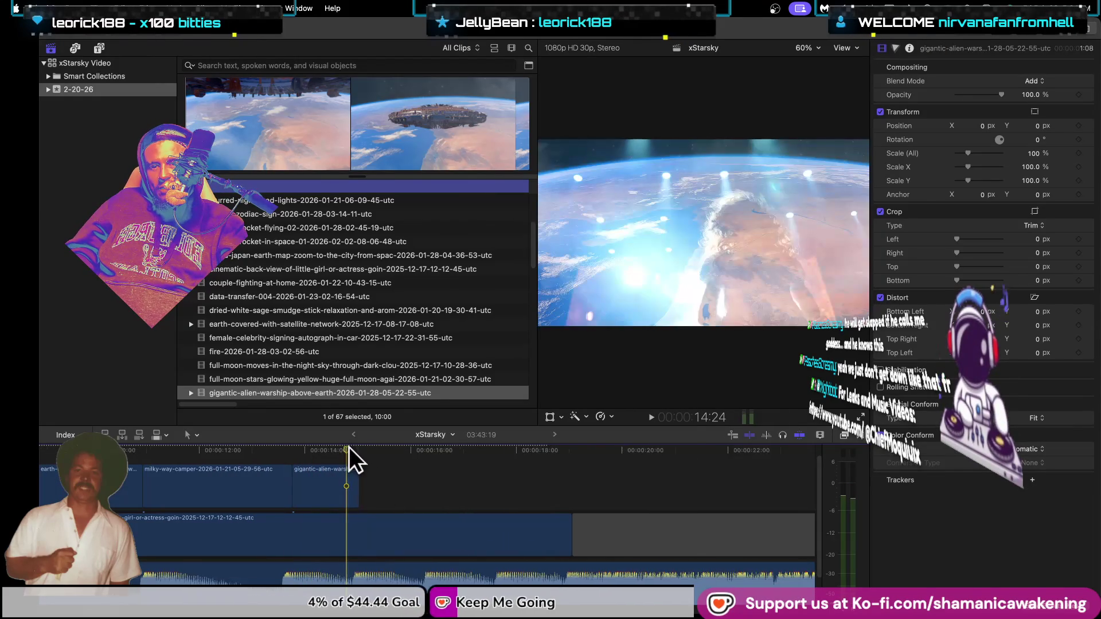
click(360, 450)
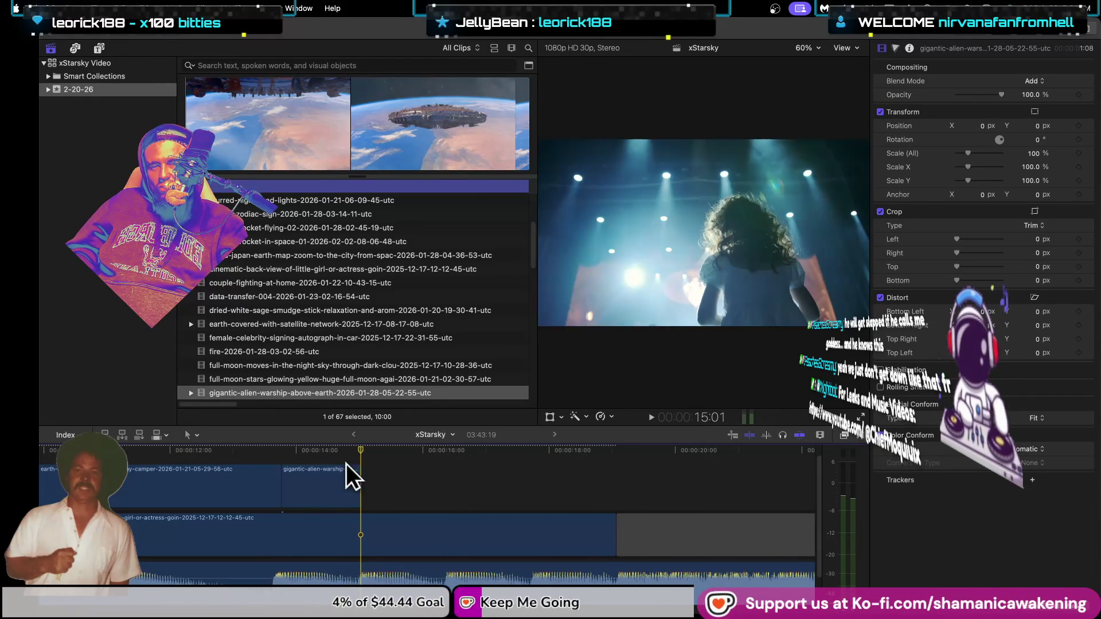
scroll(338, 373, down, 3)
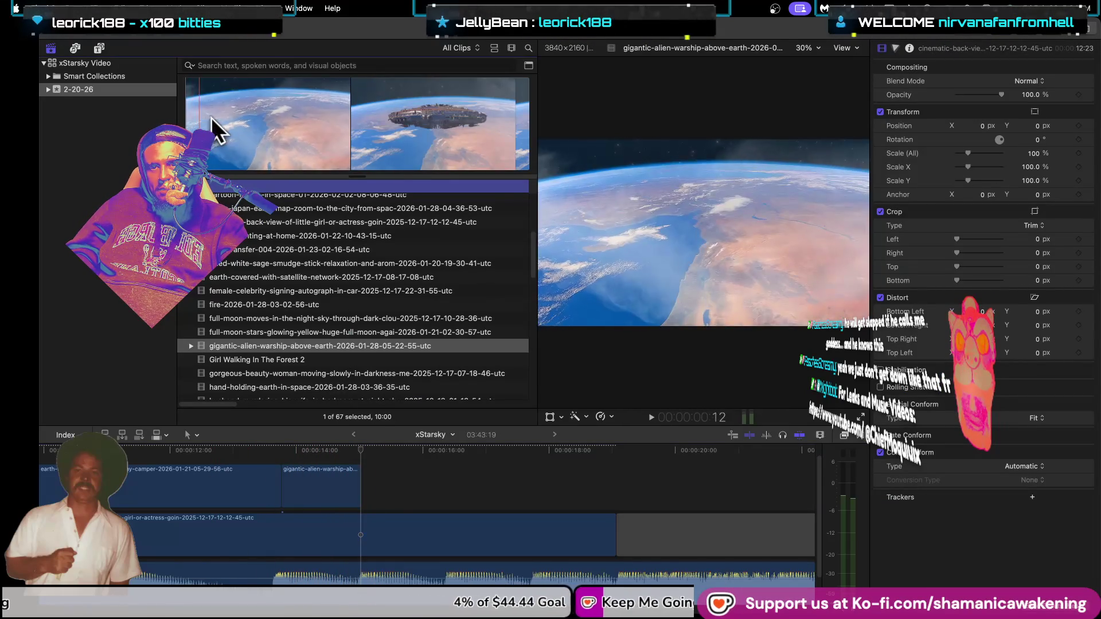
Step: Preview the warship, Girl Walking In The Forest 2 and silhouetted woman source clips
click(302, 118)
click(328, 501)
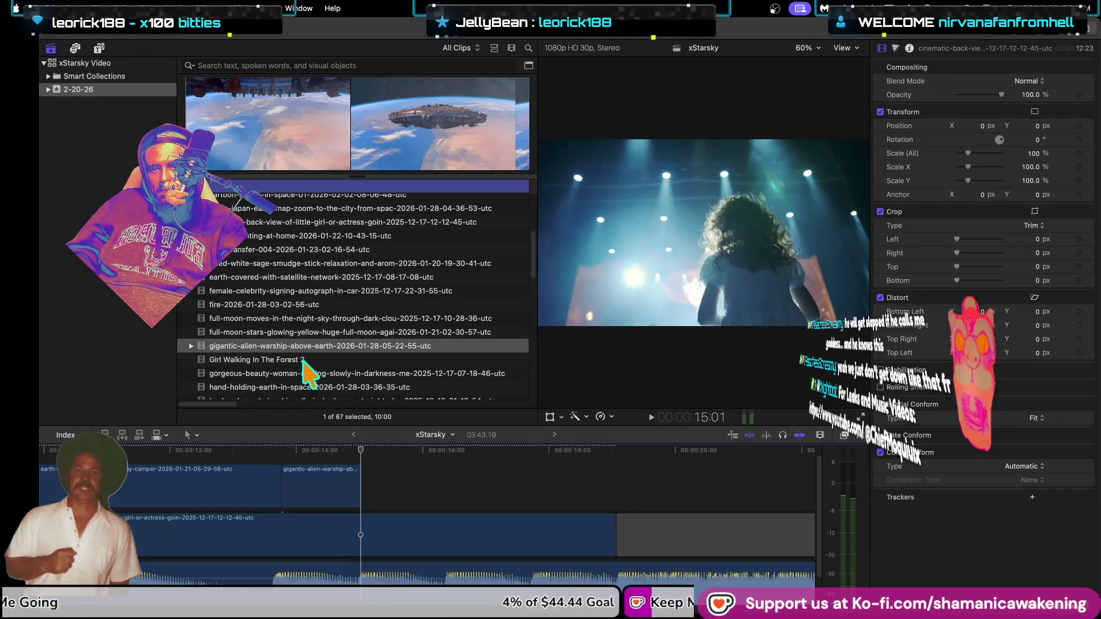
click(306, 358)
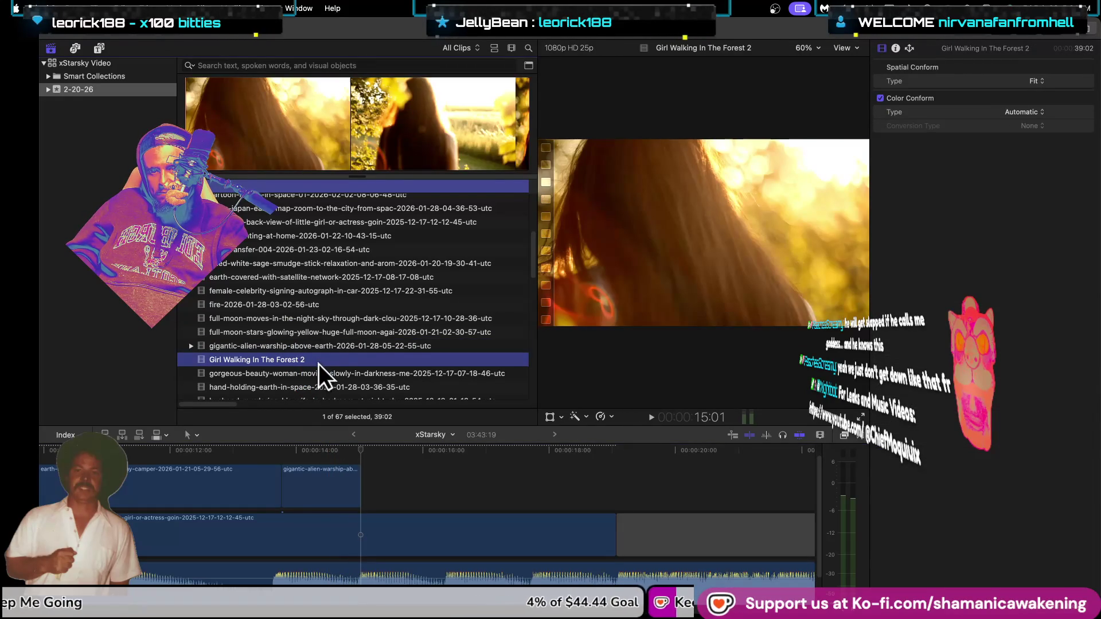
click(318, 370)
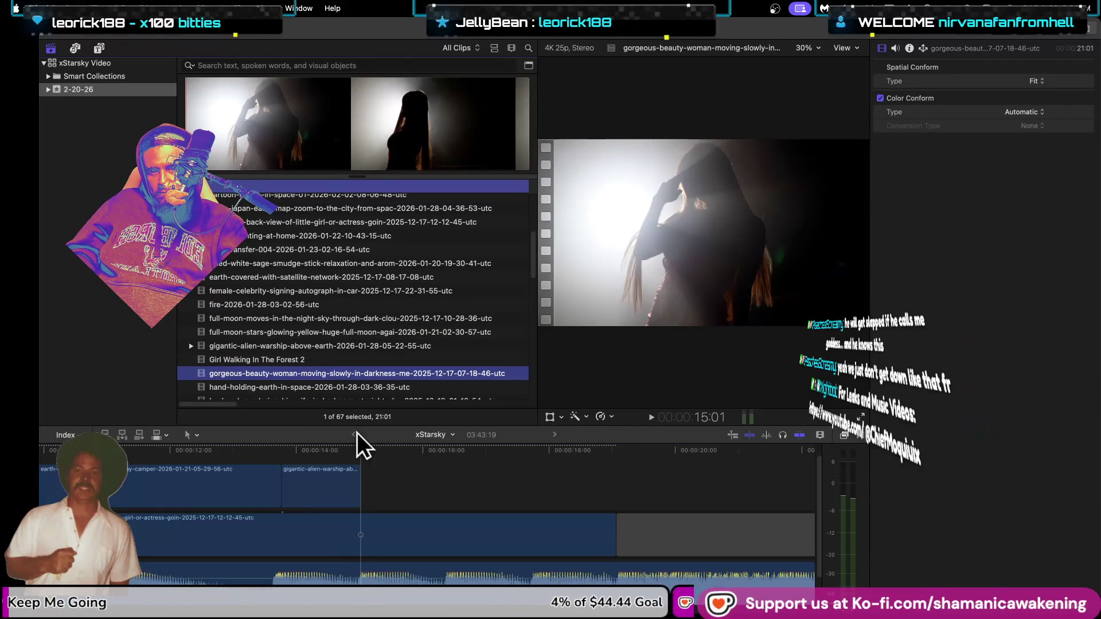
click(357, 445)
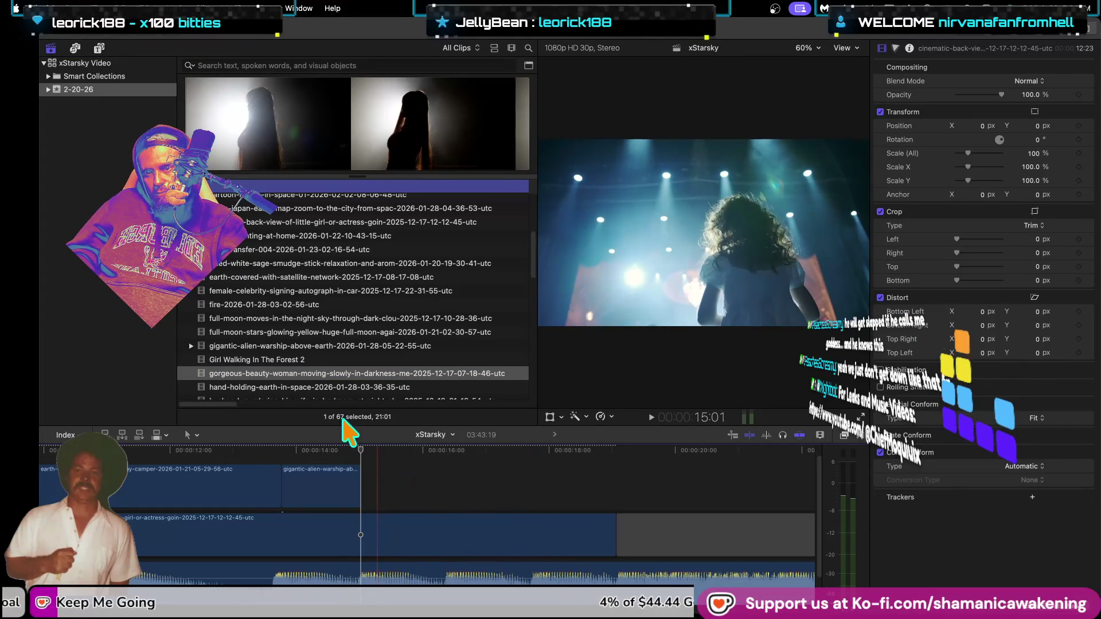
Step: Mark a short range at the start of the silhouetted woman clip
scroll(315, 387, down, 1)
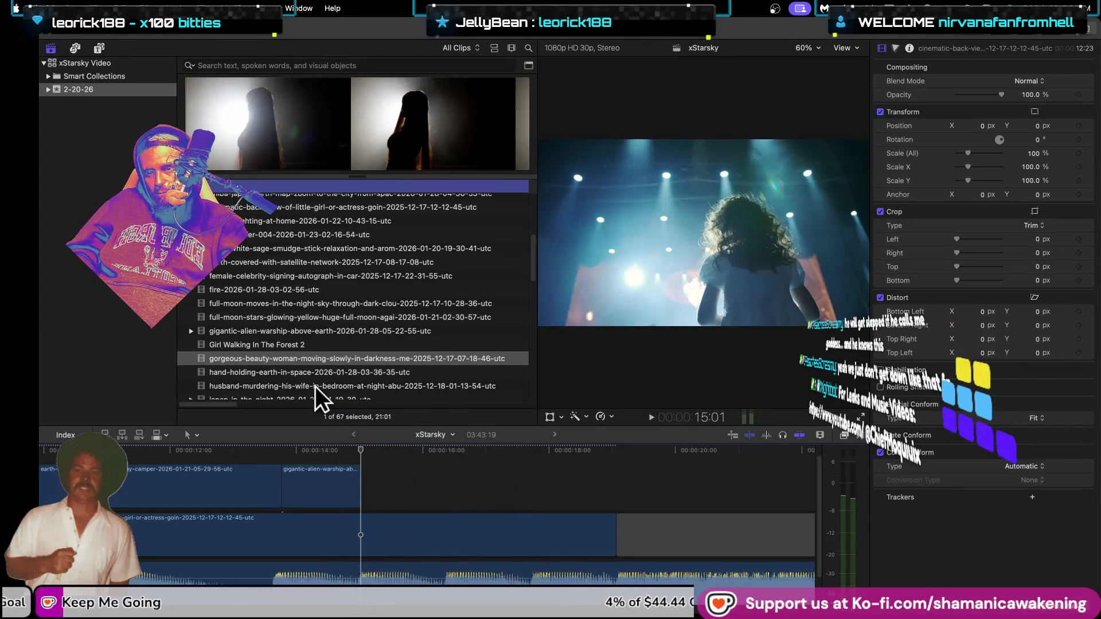
click(281, 361)
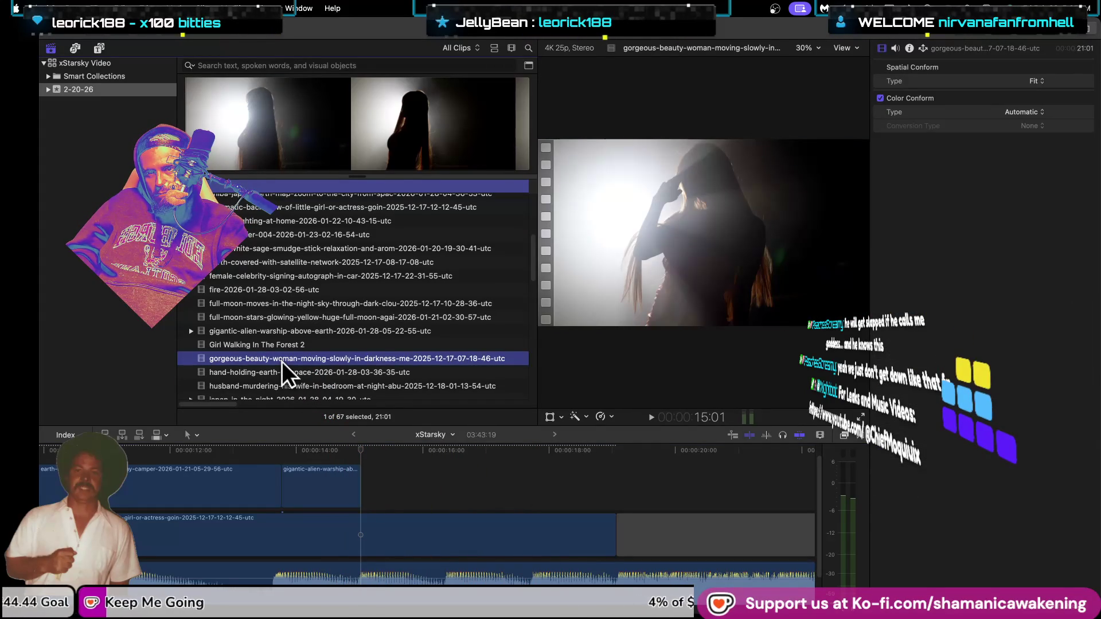
drag(200, 122, 211, 121)
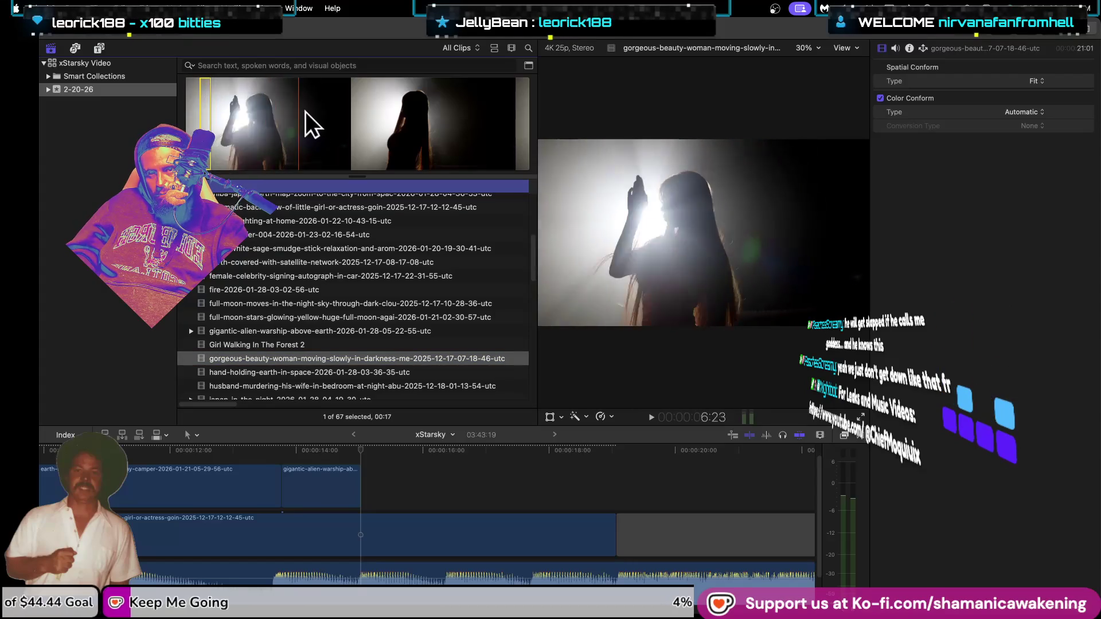
Step: Place the gorgeous-beauty woman clip after the warship overlay, trimmed to 1:10
mouse_move(211, 121)
mouse_down()
mouse_move(252, 121)
mouse_move(393, 485)
mouse_move(372, 485)
mouse_up()
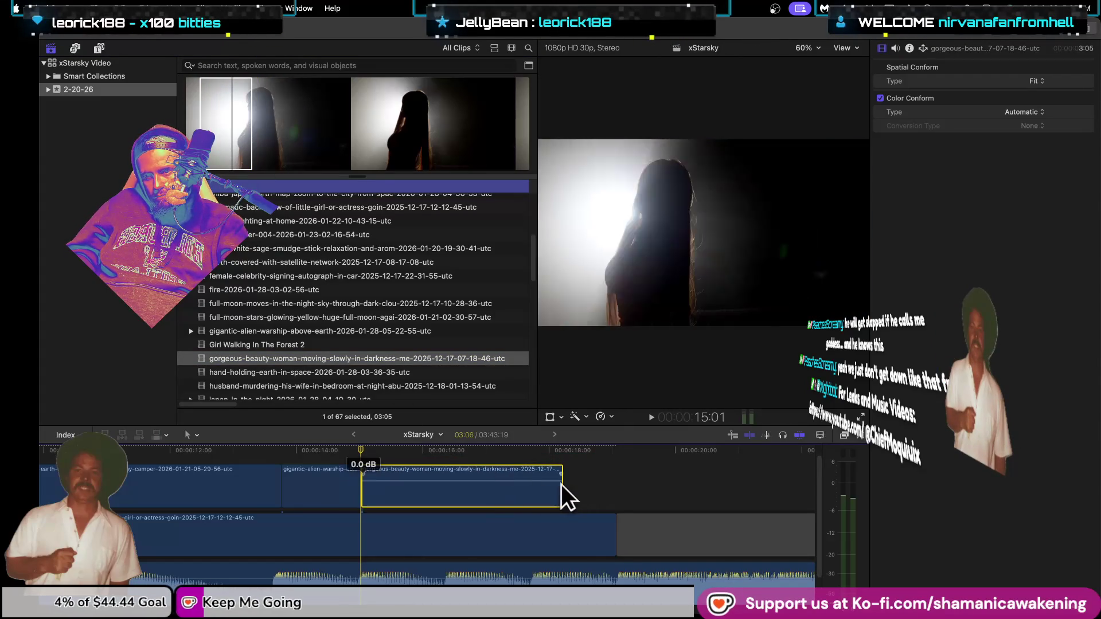
click(562, 487)
mouse_move(560, 489)
mouse_down()
mouse_move(439, 497)
mouse_move(448, 492)
mouse_up()
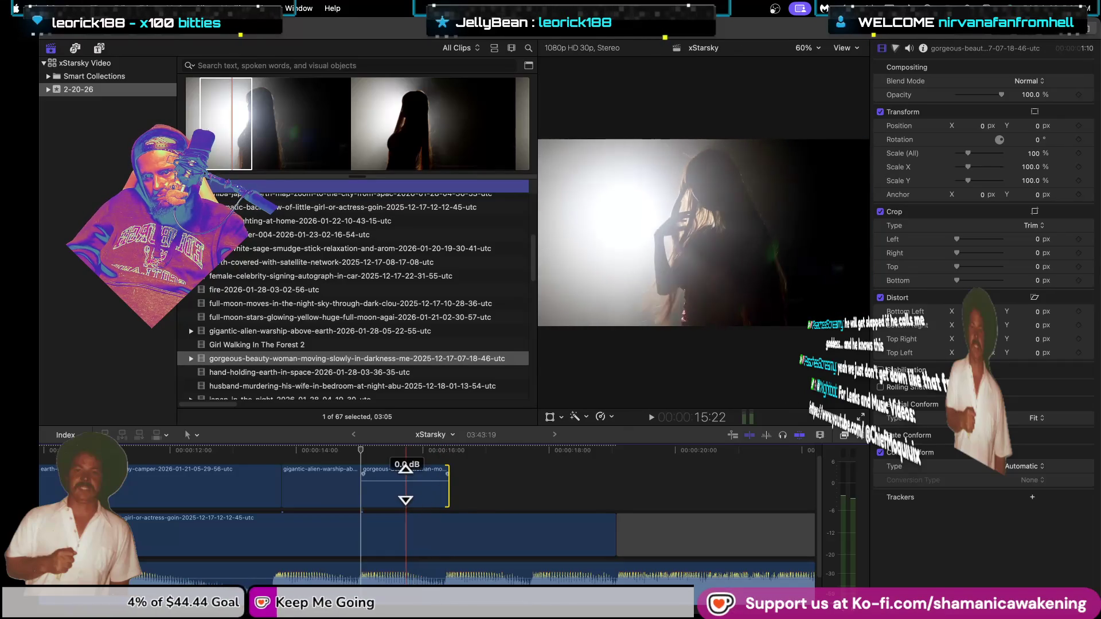
Step: Preview the montage to 16:07 and show the gorgeous-beauty clip's compositing settings
click(264, 458)
key(space)
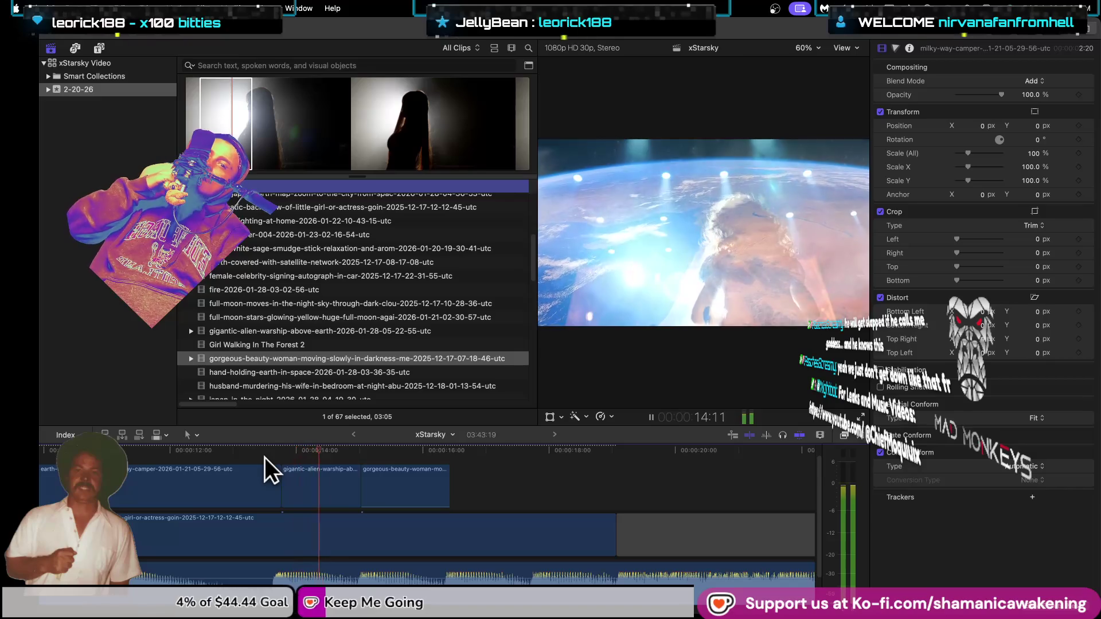
key(space)
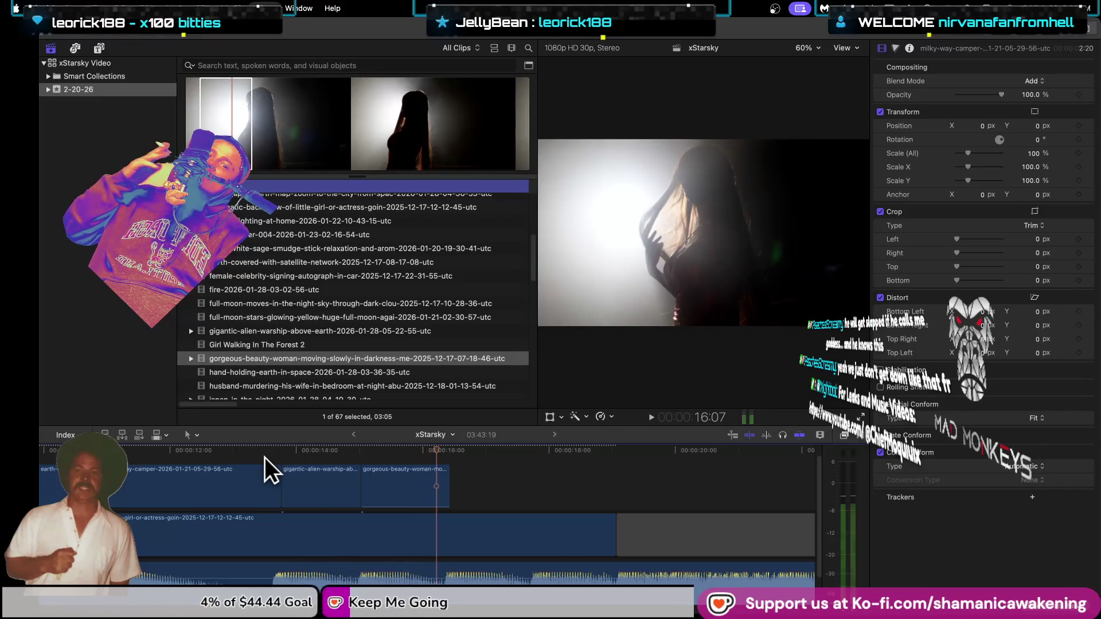
click(1035, 94)
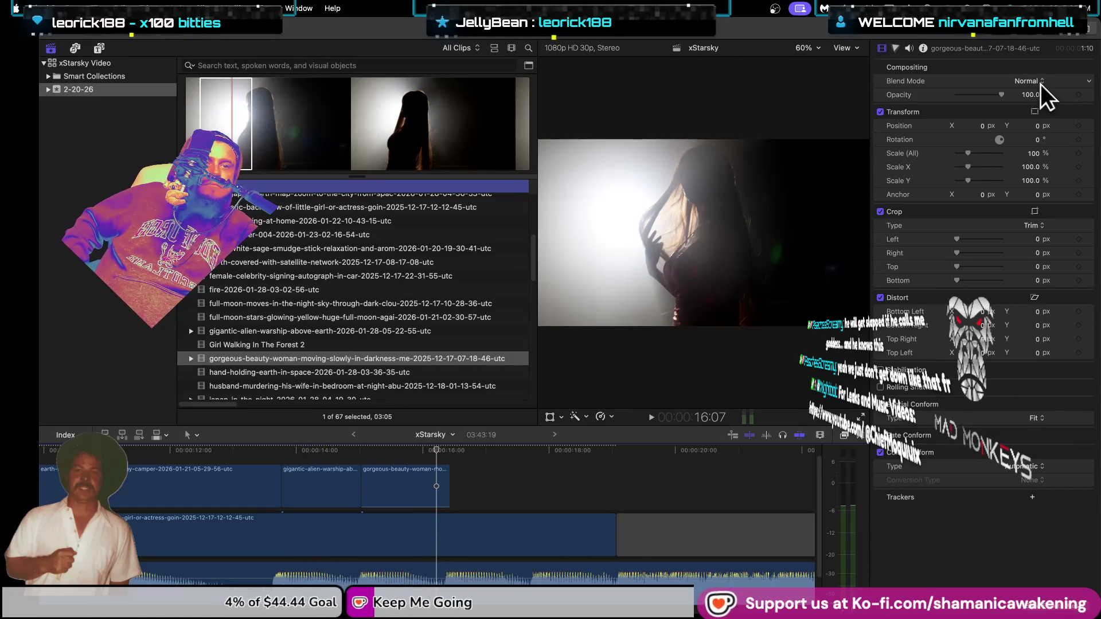
Step: Set the gorgeous-beauty clip's blend mode to Add and play back to check the glow
click(1040, 84)
click(1026, 179)
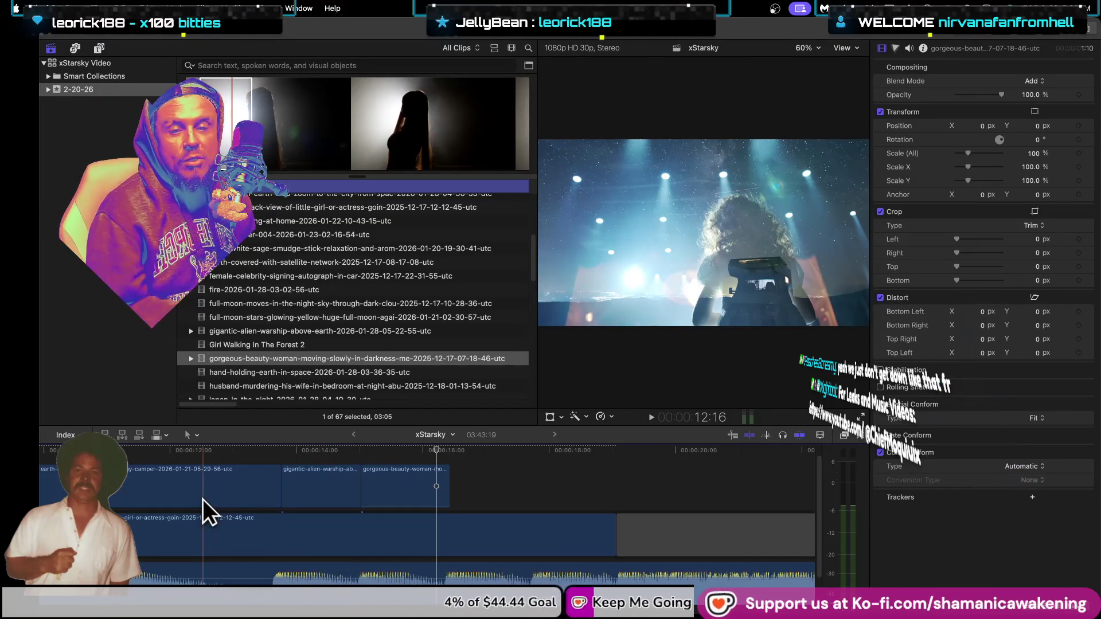
key(space)
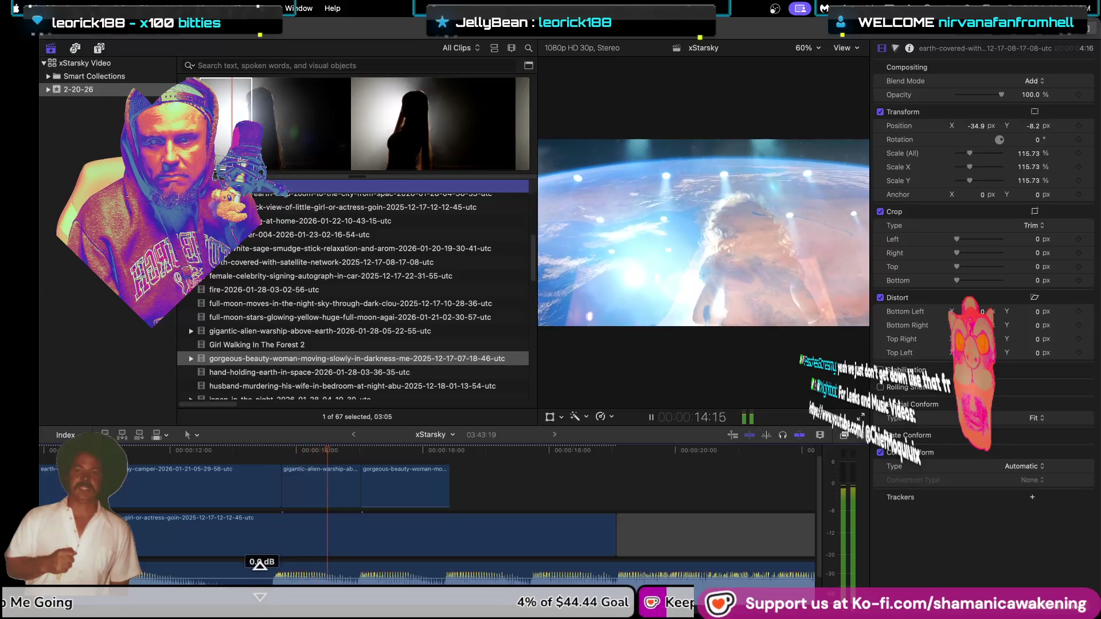
key(space)
scroll(373, 361, down, 1)
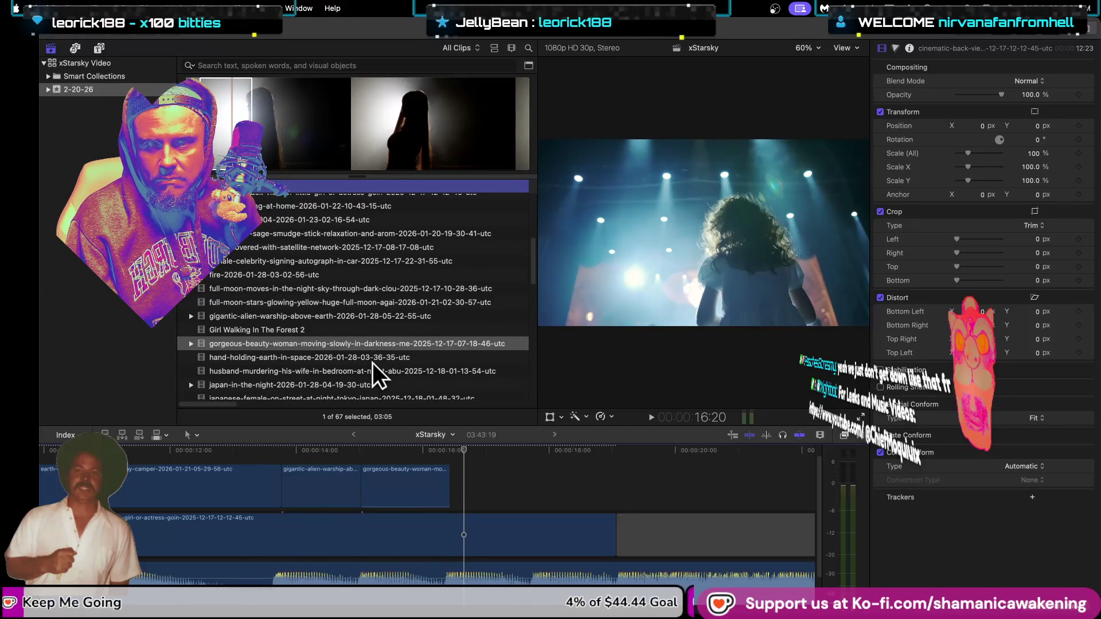
Step: Preview the hand-holding-earth, husband-murdering and japan-in-the-night source clips
click(374, 359)
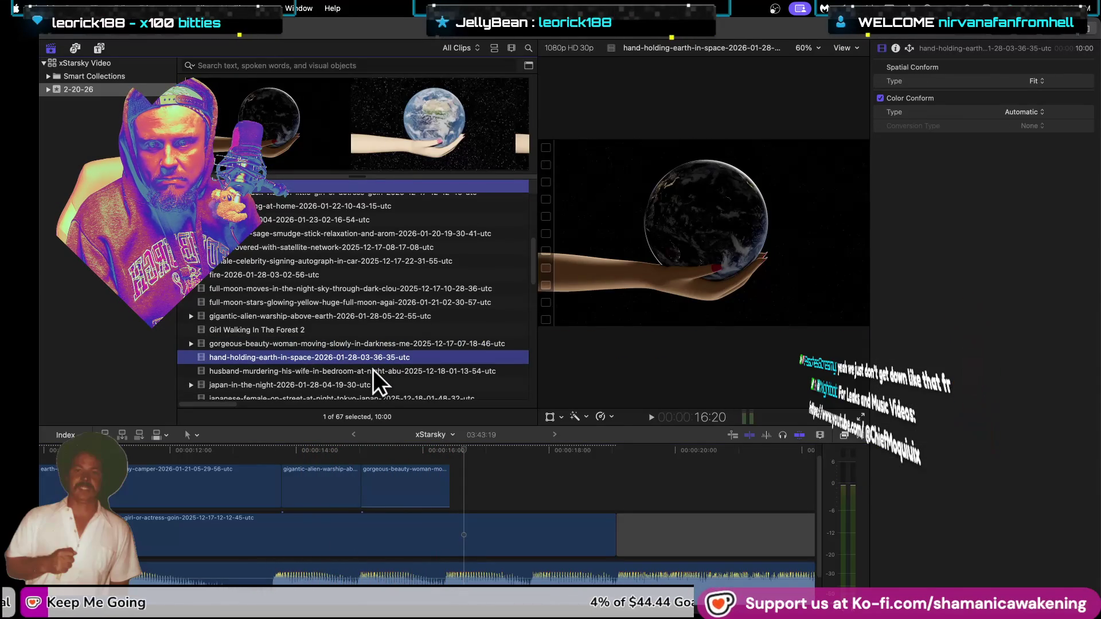
click(373, 369)
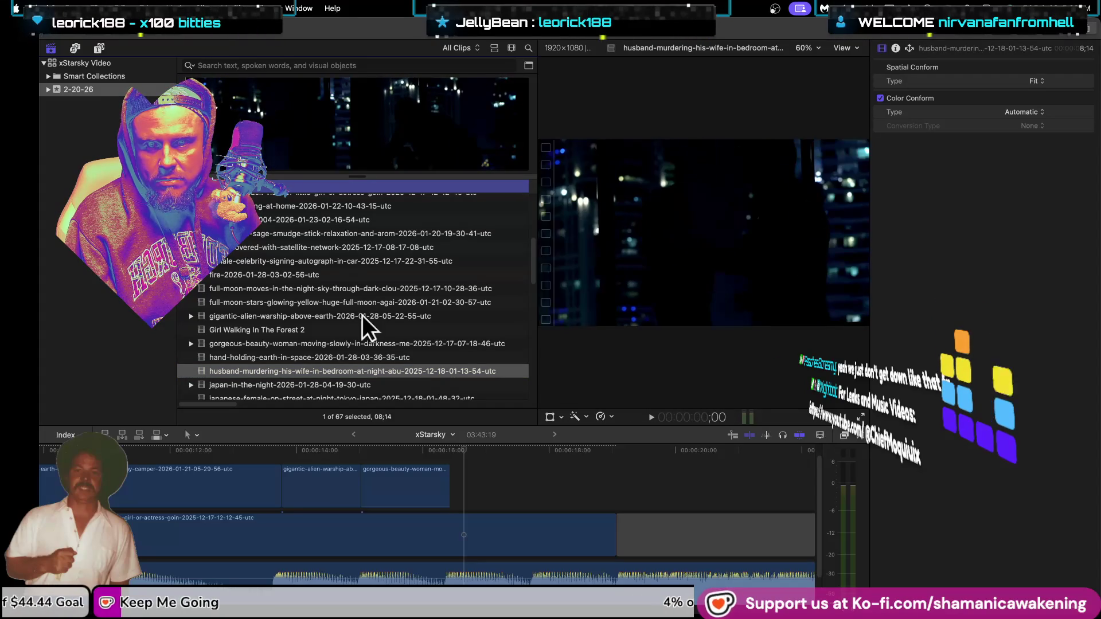
click(356, 384)
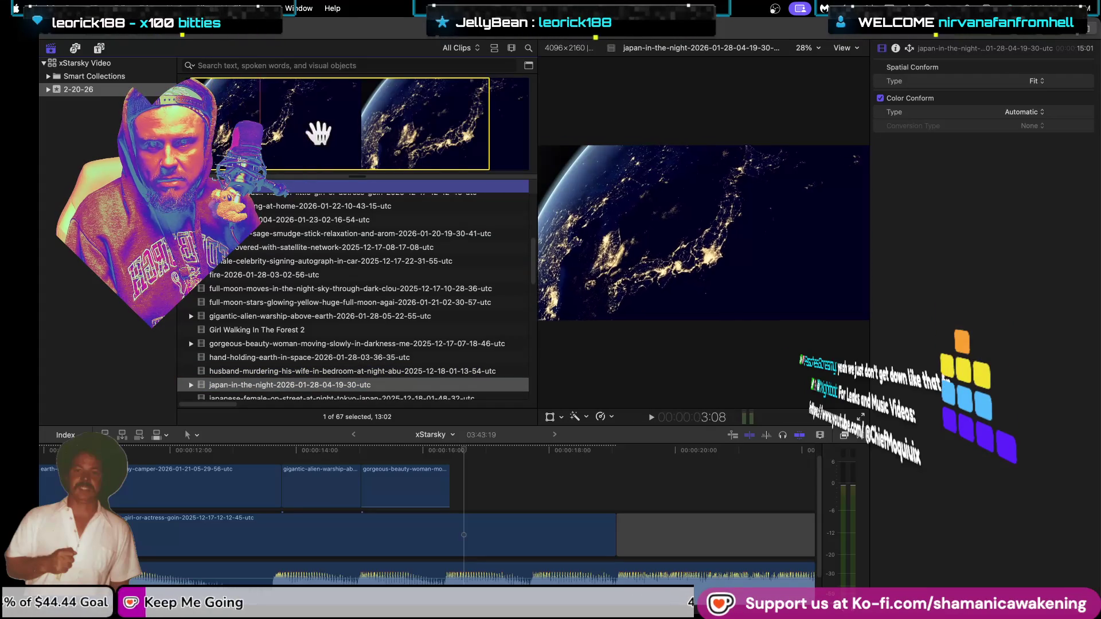
Step: Zoom the timeline out and jump back to its start
key(super+2)
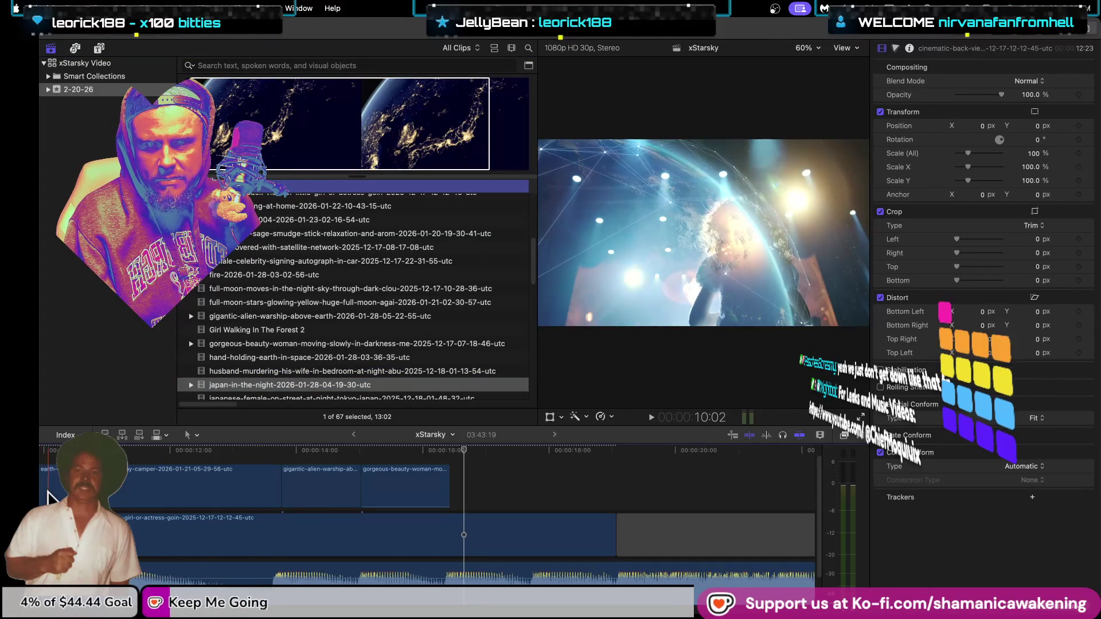
key(super+minus)
key(Up)
key(Up)
key(Up)
key(Home)
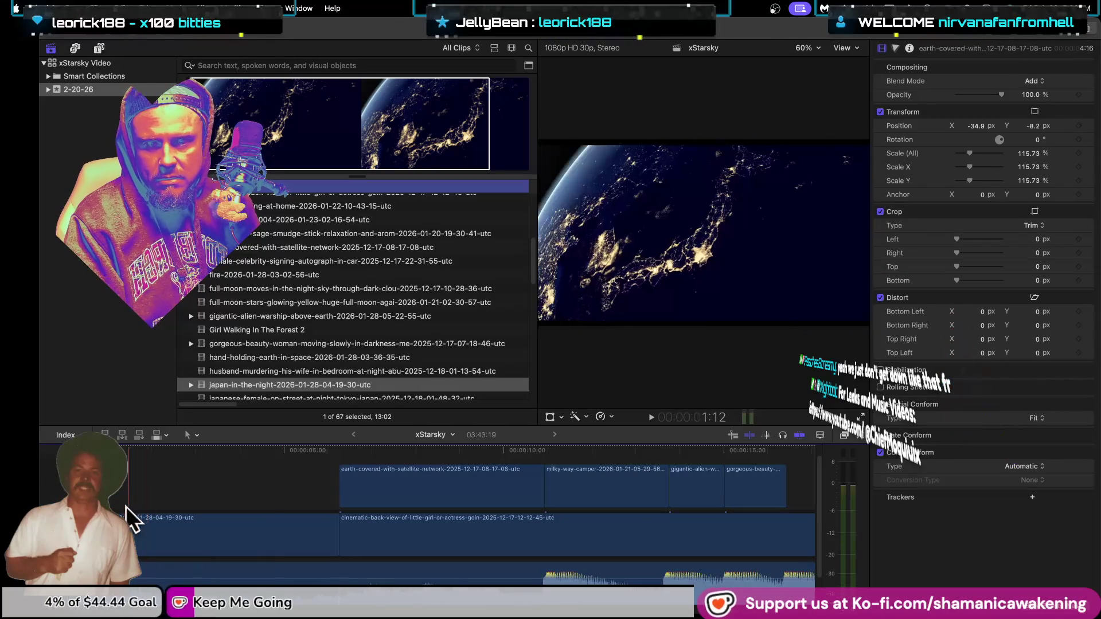
Step: Skim the japan-in-the-night, husband-murdering, japanese-female-on-street and japanese-woman-outdoor clips
click(294, 384)
click(290, 114)
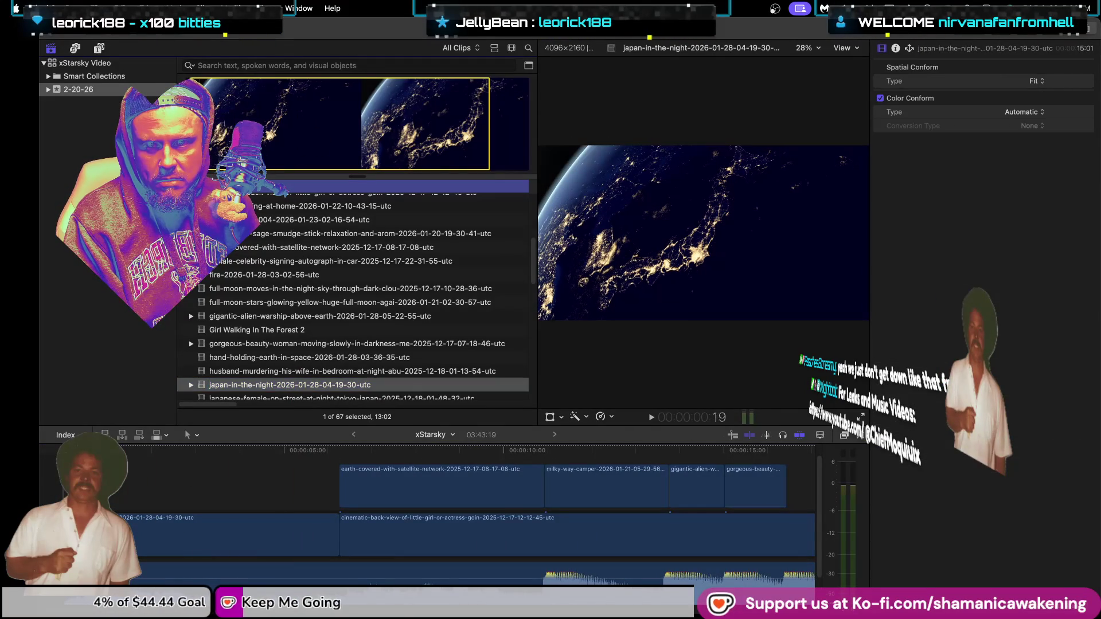
click(389, 371)
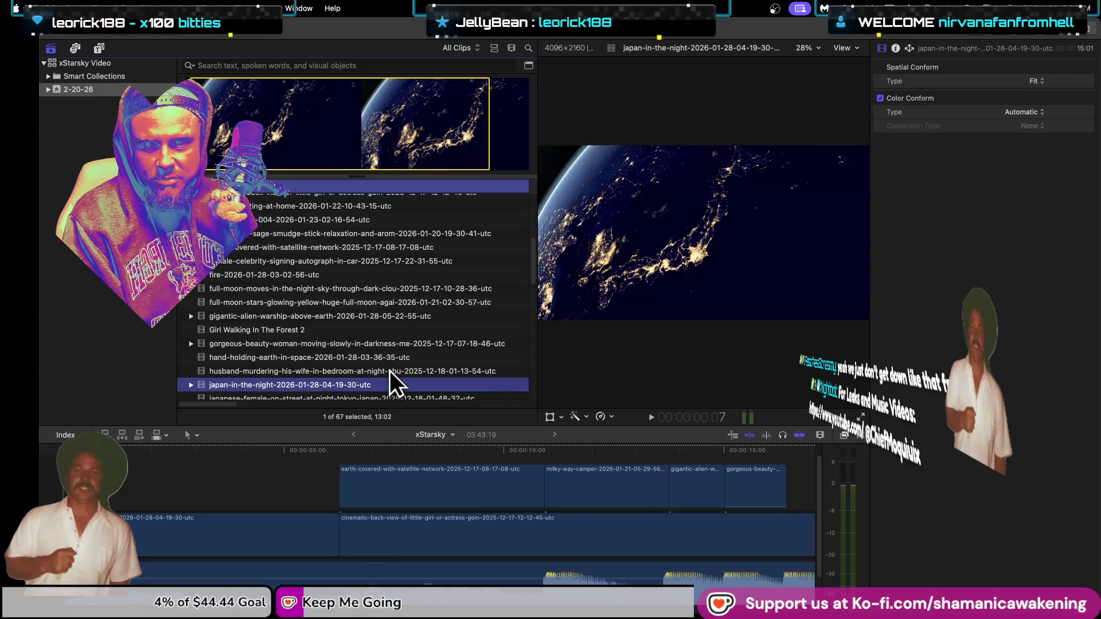
scroll(315, 370, down, 1)
click(313, 378)
scroll(277, 373, down, 2)
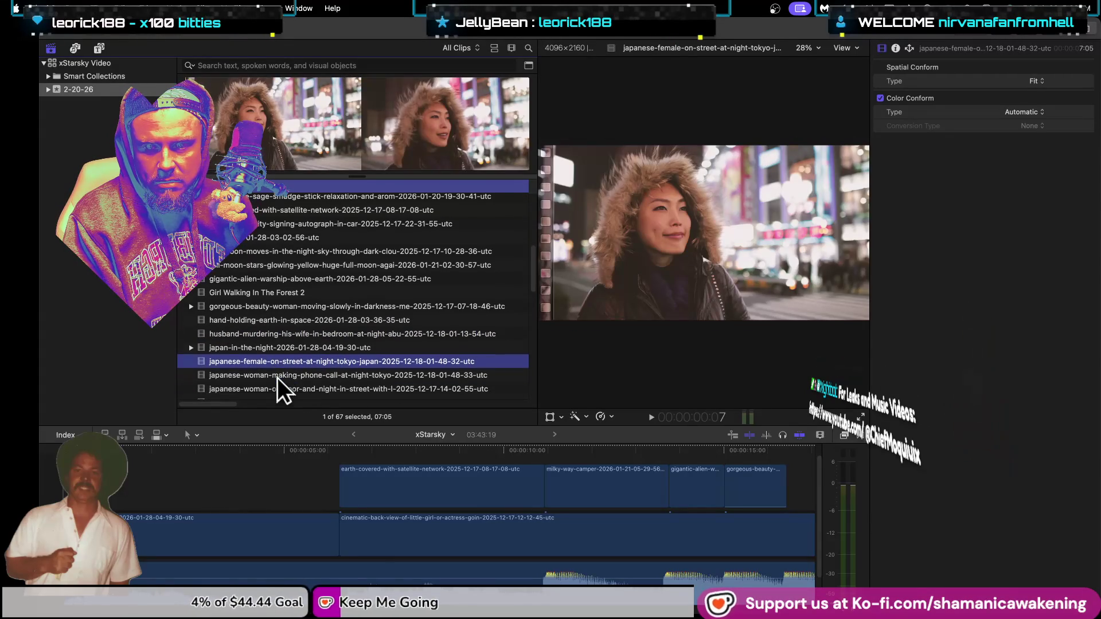
click(276, 378)
scroll(280, 373, down, 1)
click(281, 373)
Step: Compare the kanazawa, hoodie-at-night and takayama walking clips, then load the Kanazawa clip
scroll(282, 372, down, 1)
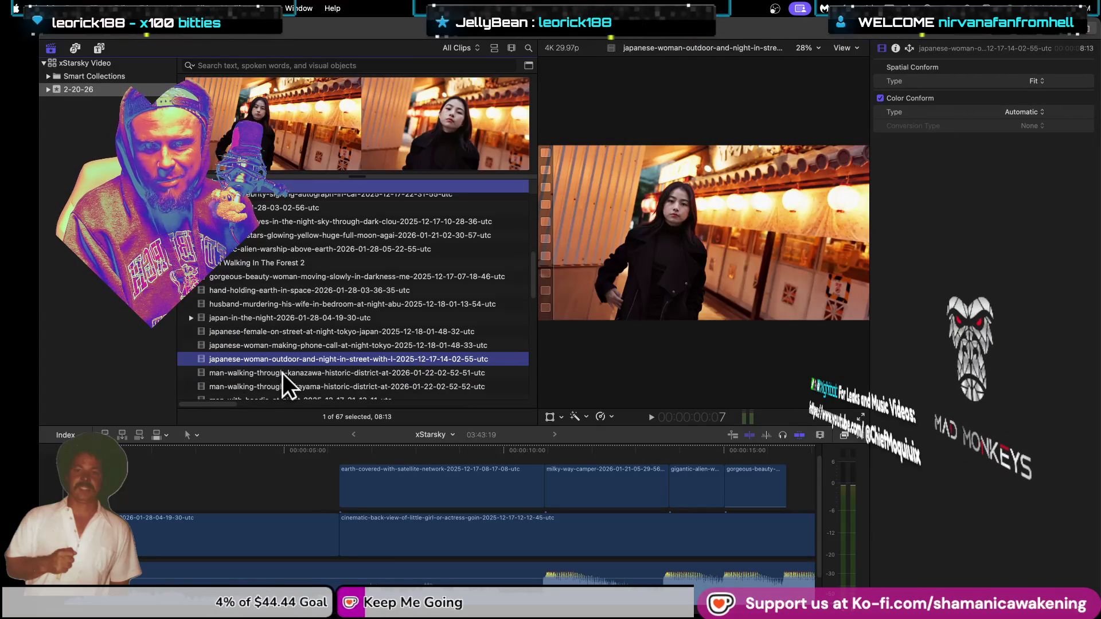
click(282, 373)
scroll(282, 373, down, 2)
click(282, 376)
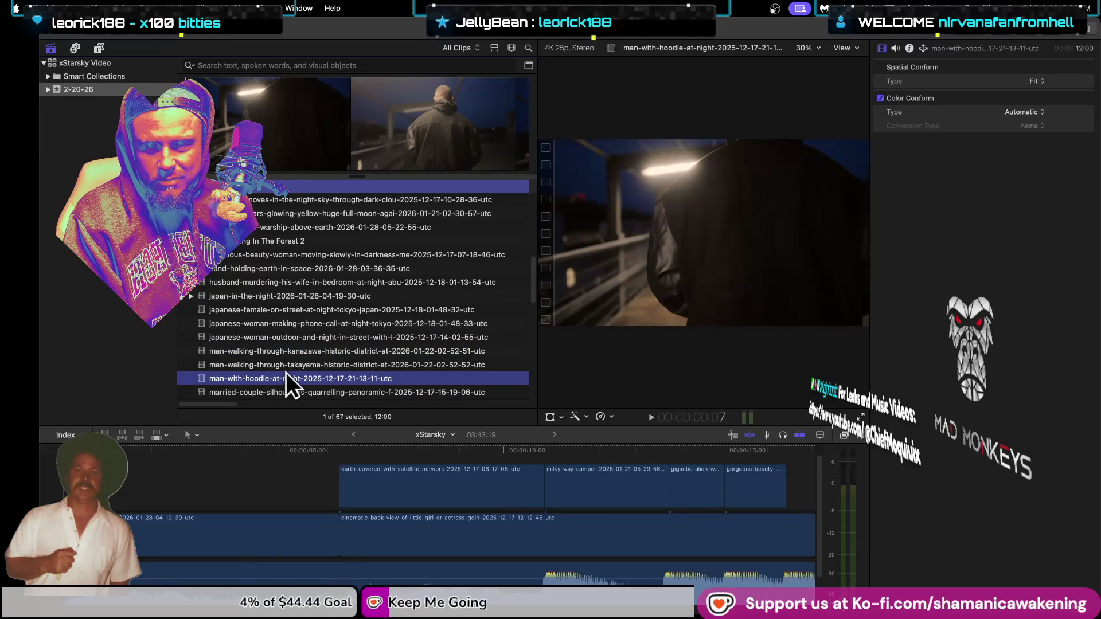
click(290, 364)
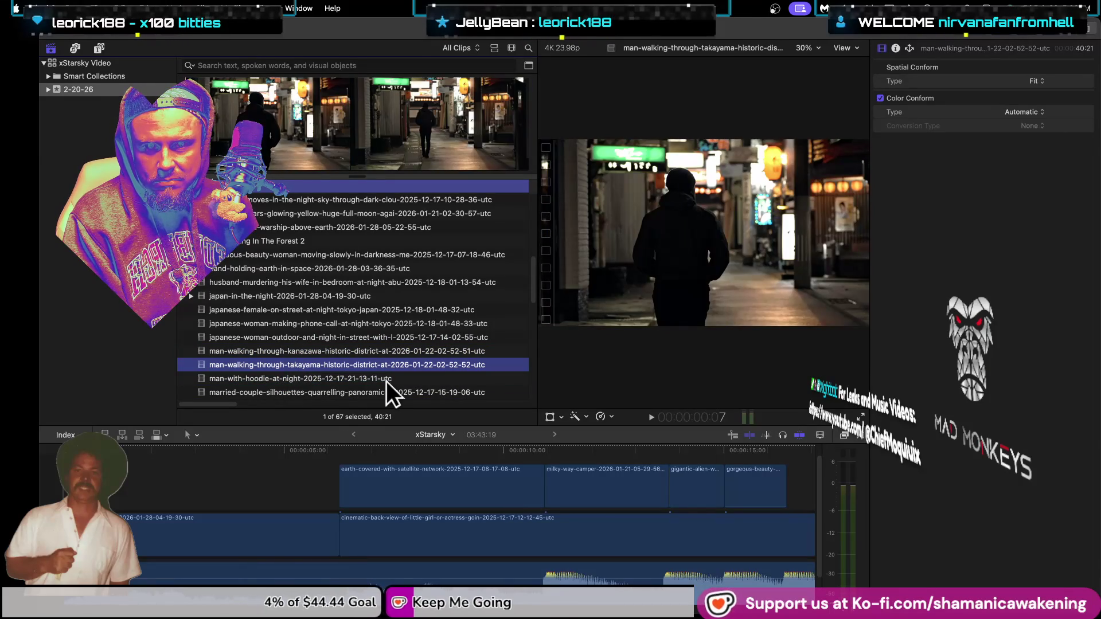
click(509, 467)
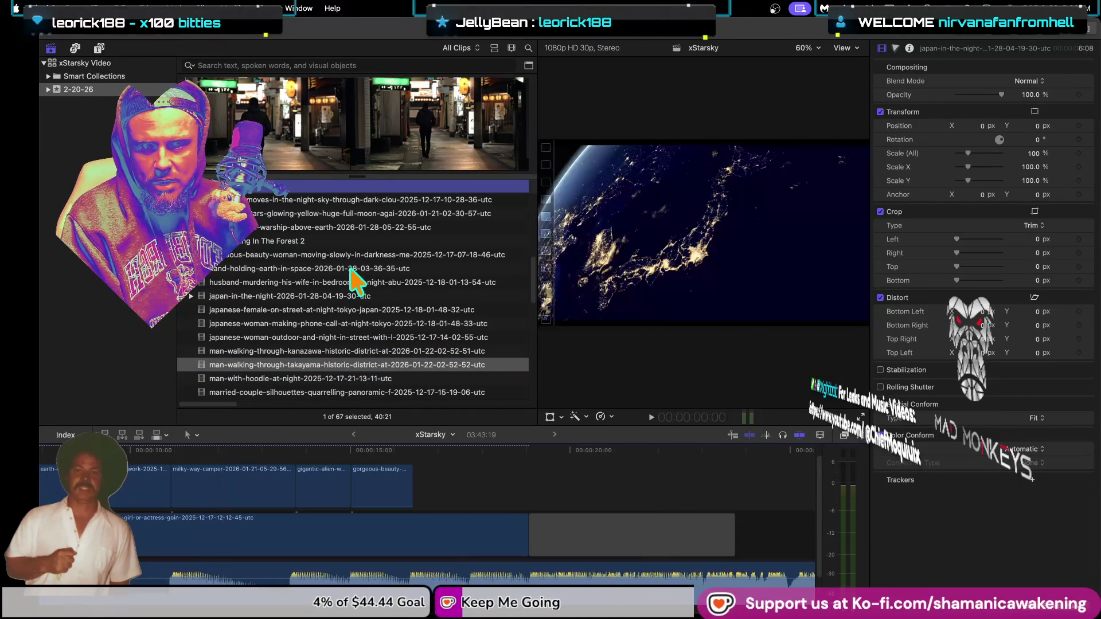
click(308, 347)
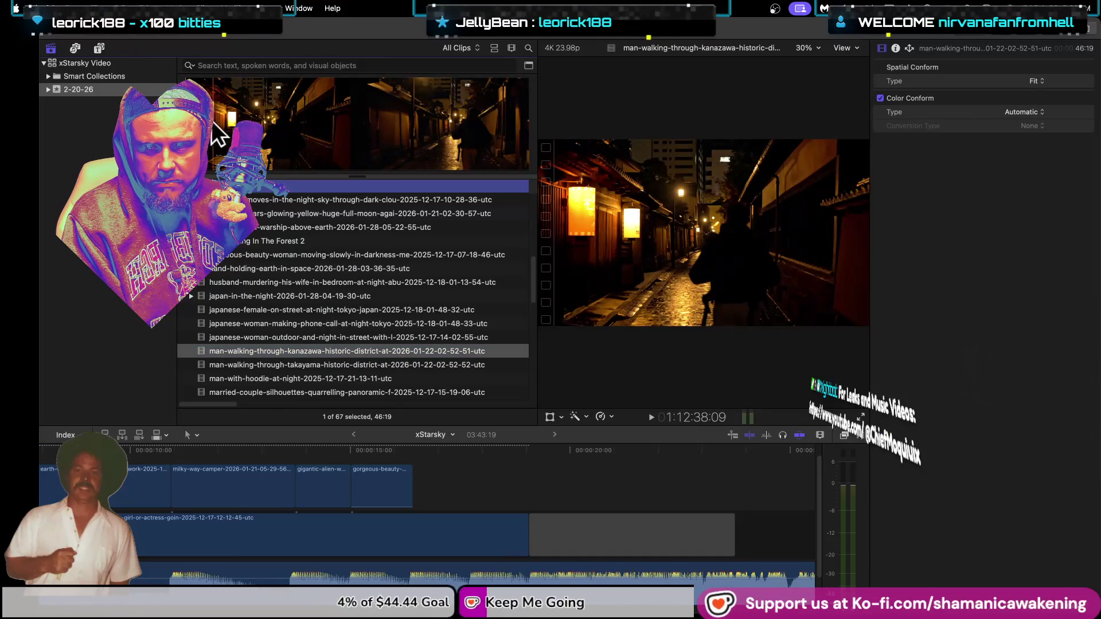
Step: Place a short opening excerpt of the man-with-hoodie-at-night clip after gorgeous-beauty and trim its end slightly
click(344, 378)
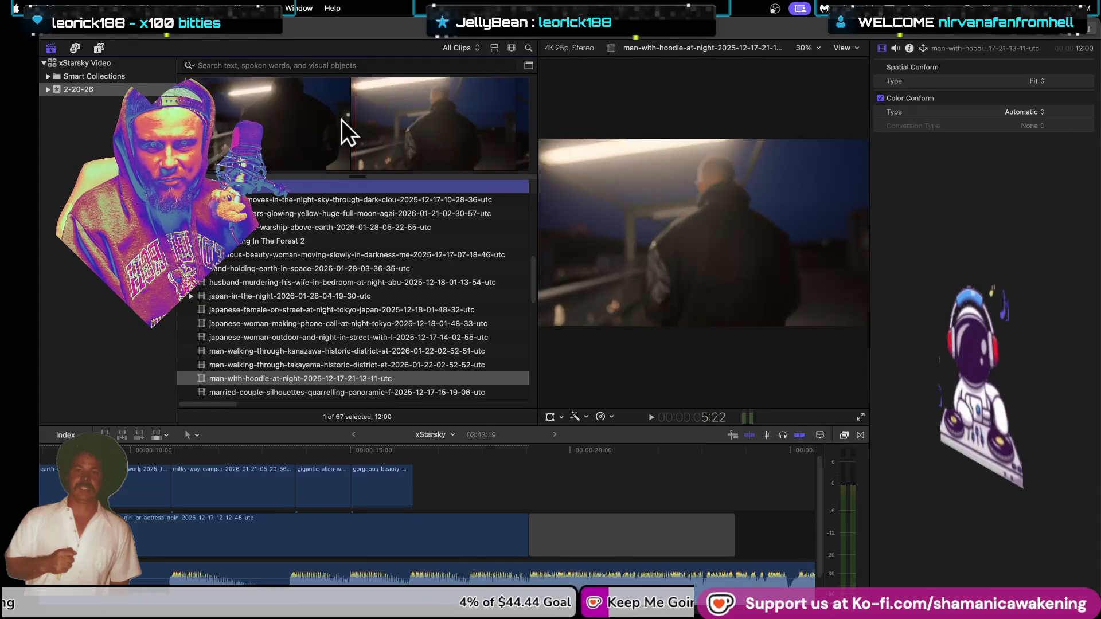
drag(186, 126, 231, 126)
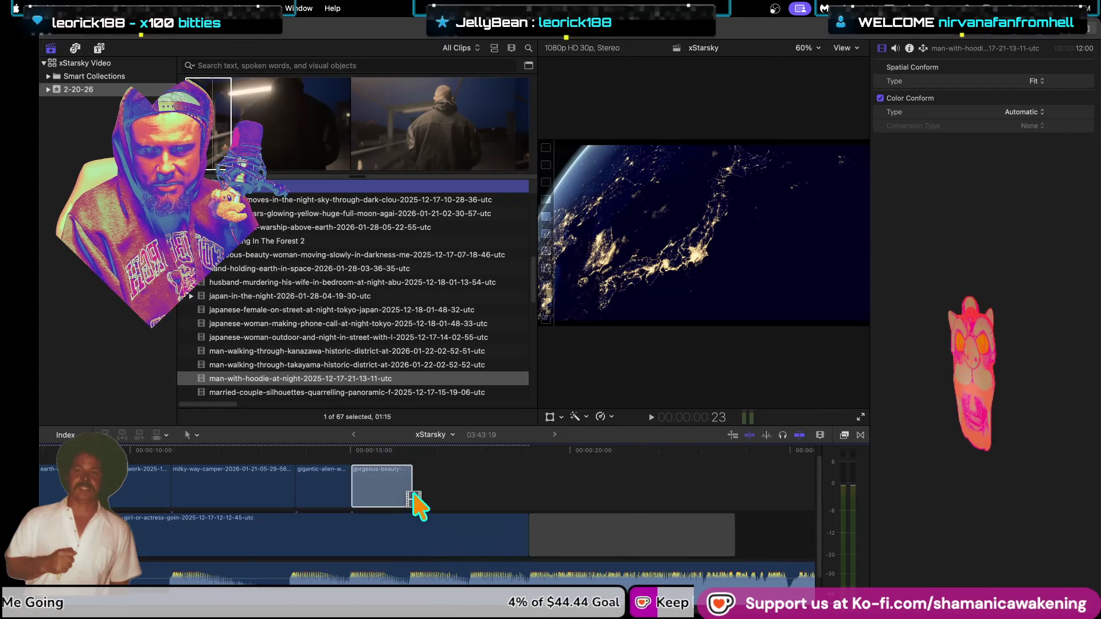
drag(377, 443, 450, 473)
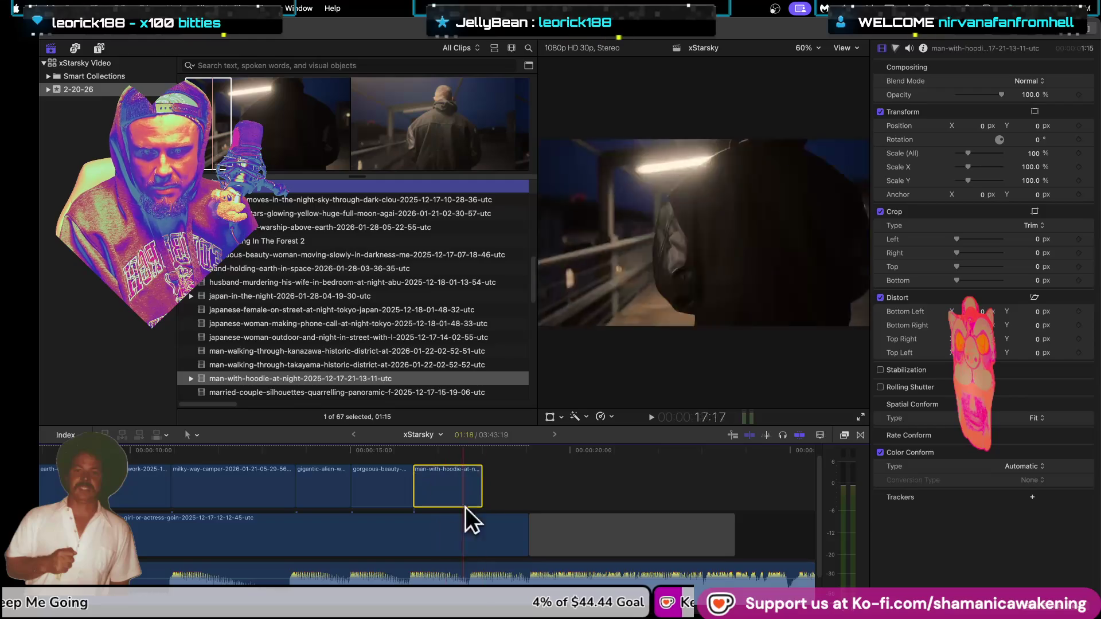
key(super+equal)
drag(479, 488, 454, 495)
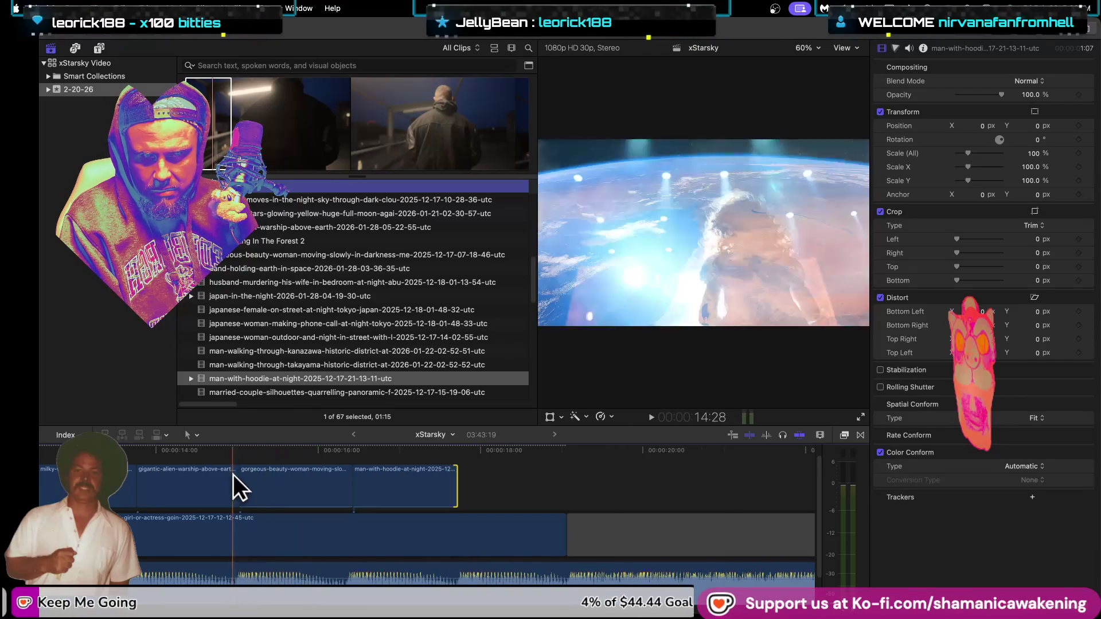
Step: Set the hoodie clip's blend mode to Add and play the montage to check it
click(371, 476)
click(1028, 81)
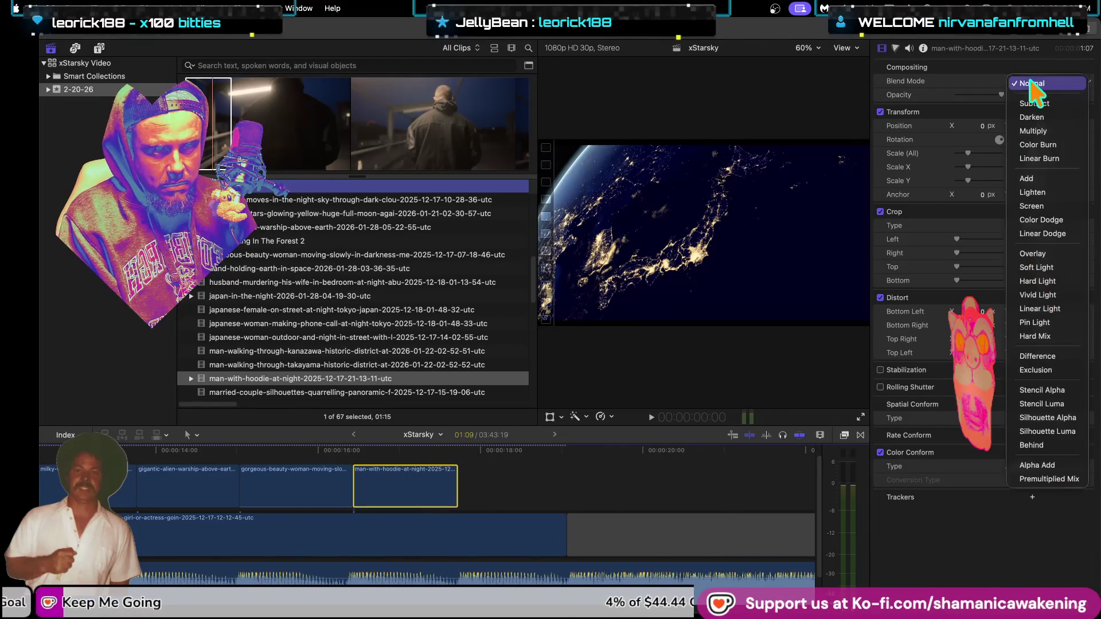
click(1027, 178)
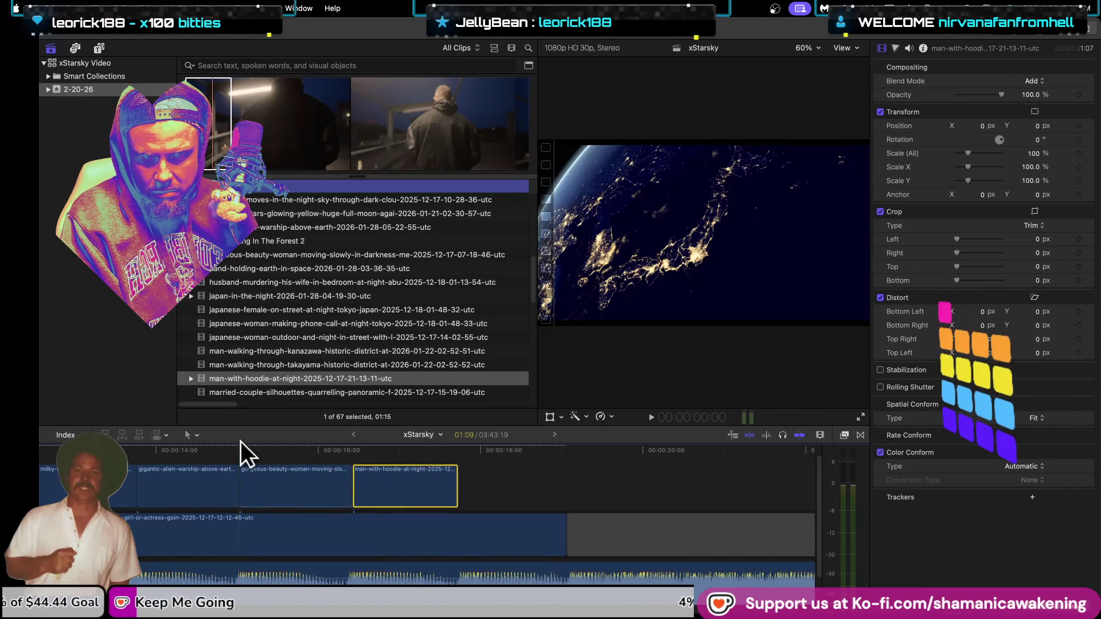
key(space)
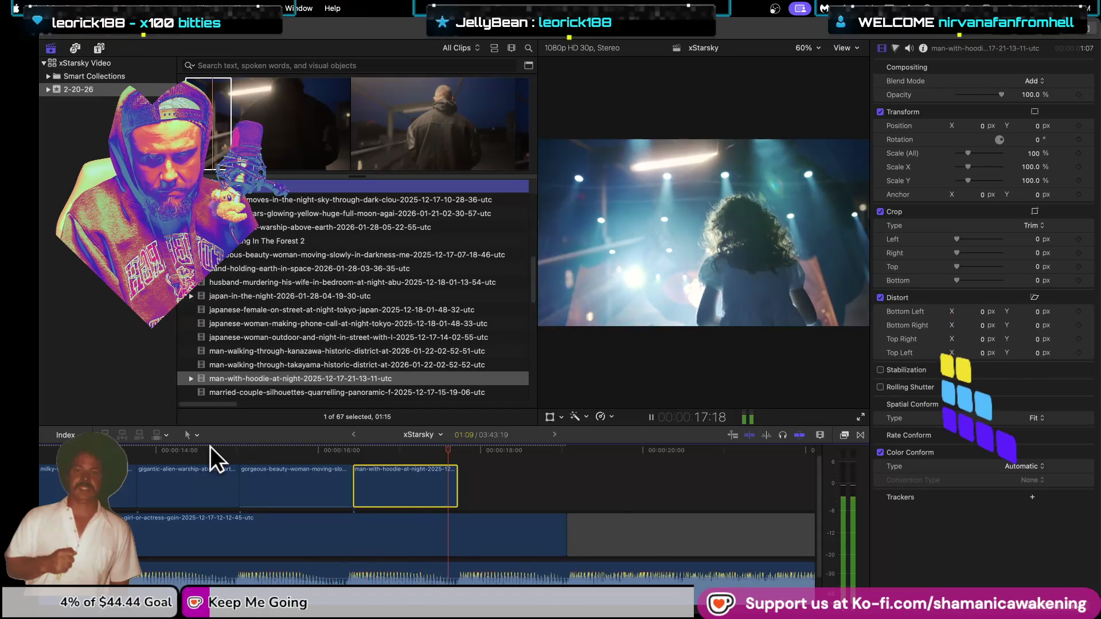
click(373, 159)
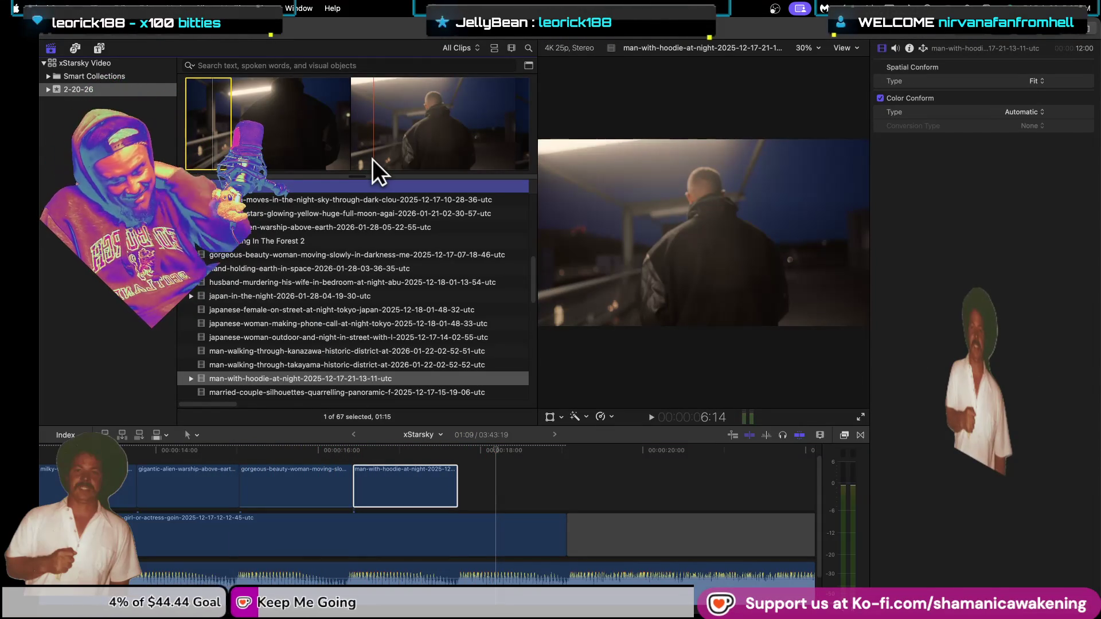
Step: Preview the married-couple, middle-aged-woman, milky-way-camper and night-aerial source clips
scroll(350, 339, down, 2)
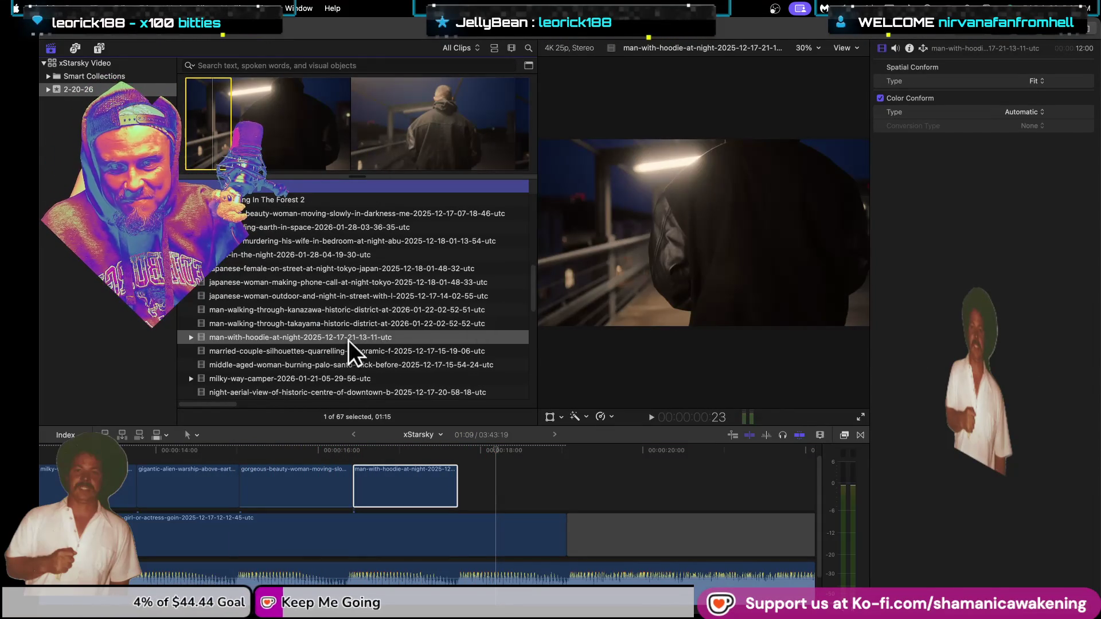
click(345, 348)
key(Down)
key(Down)
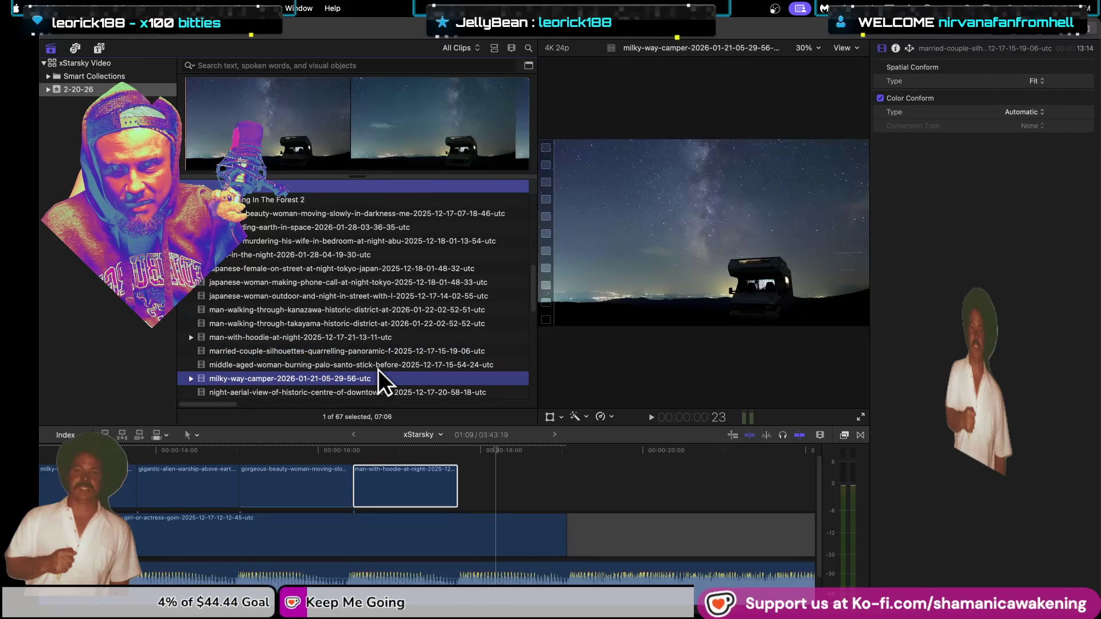
key(Up)
scroll(370, 383, down, 1)
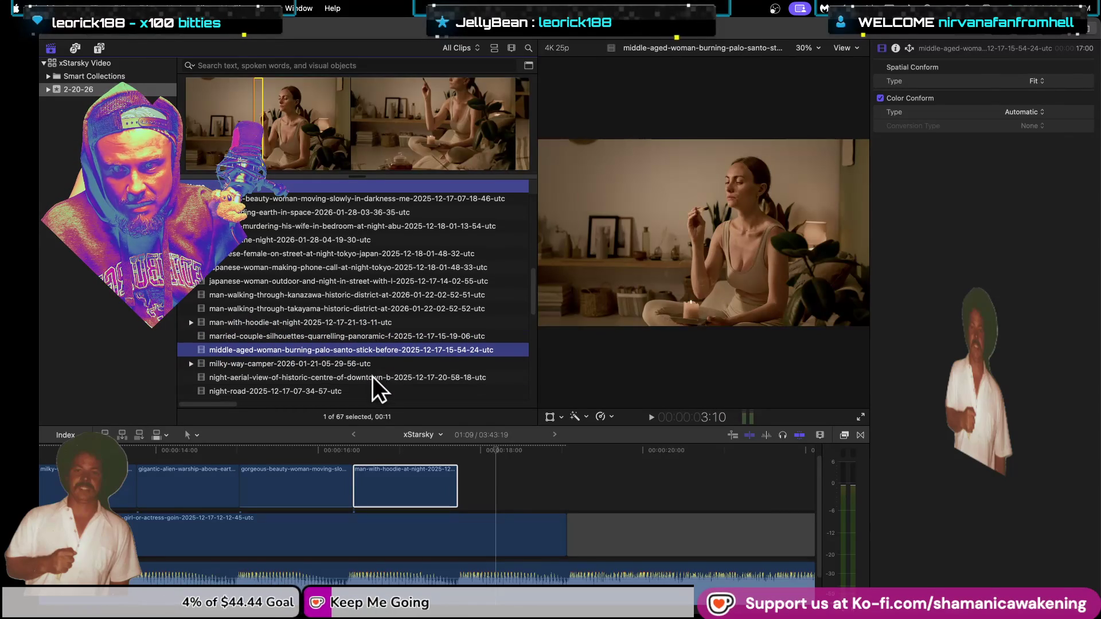
click(375, 366)
click(372, 374)
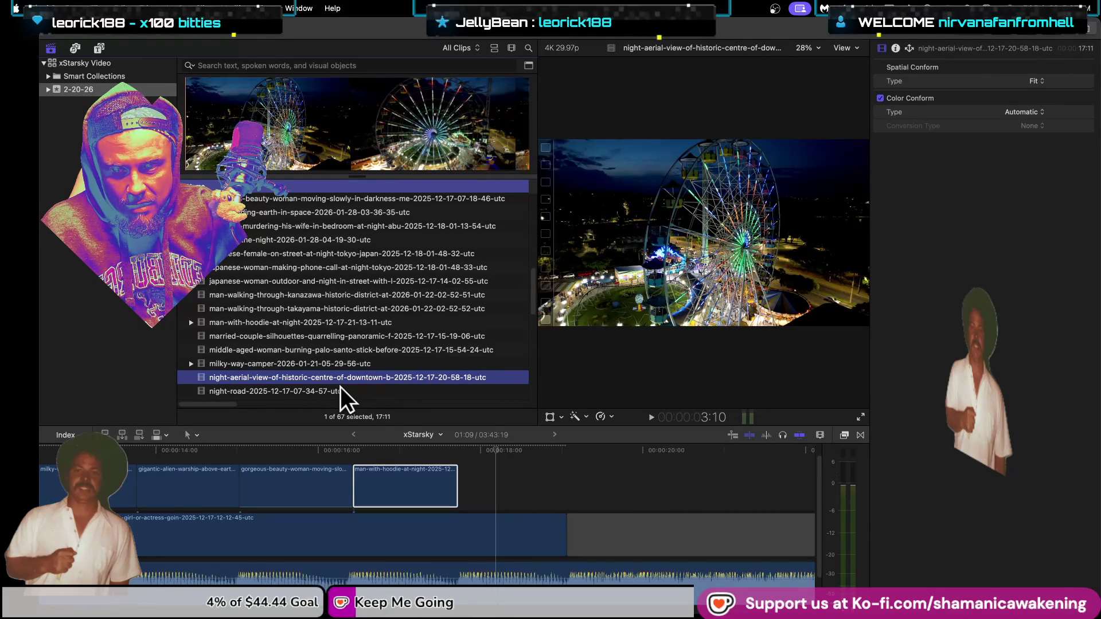
Step: Preview the night-road, night-road-tunnel, Tokyo time-lapse, Japanese town and old lowrider clips
click(341, 390)
scroll(340, 386, down, 2)
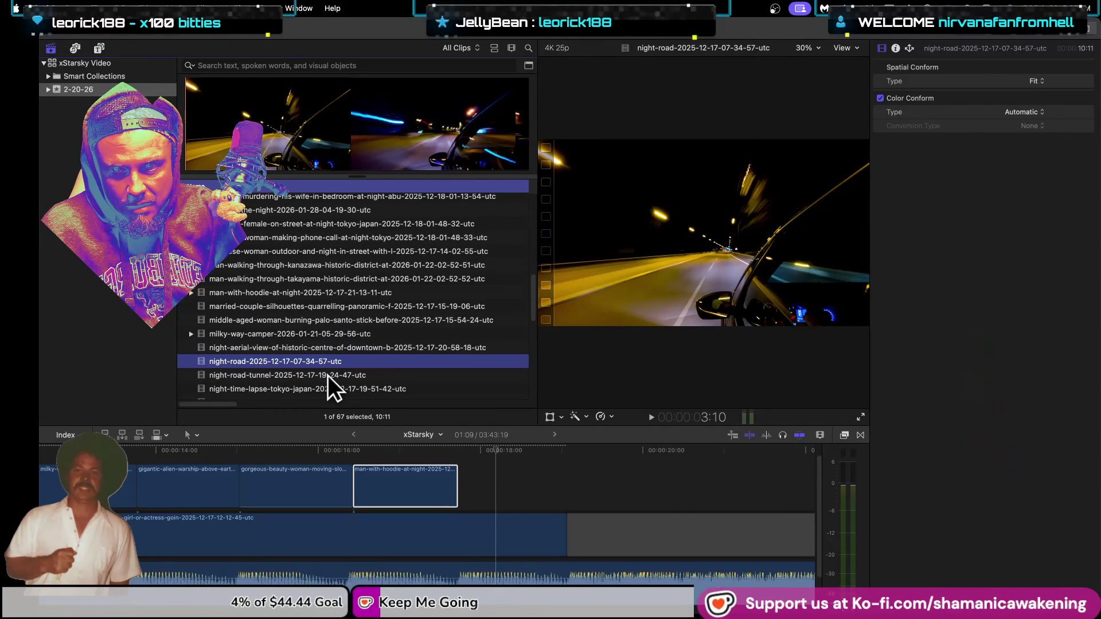
click(328, 374)
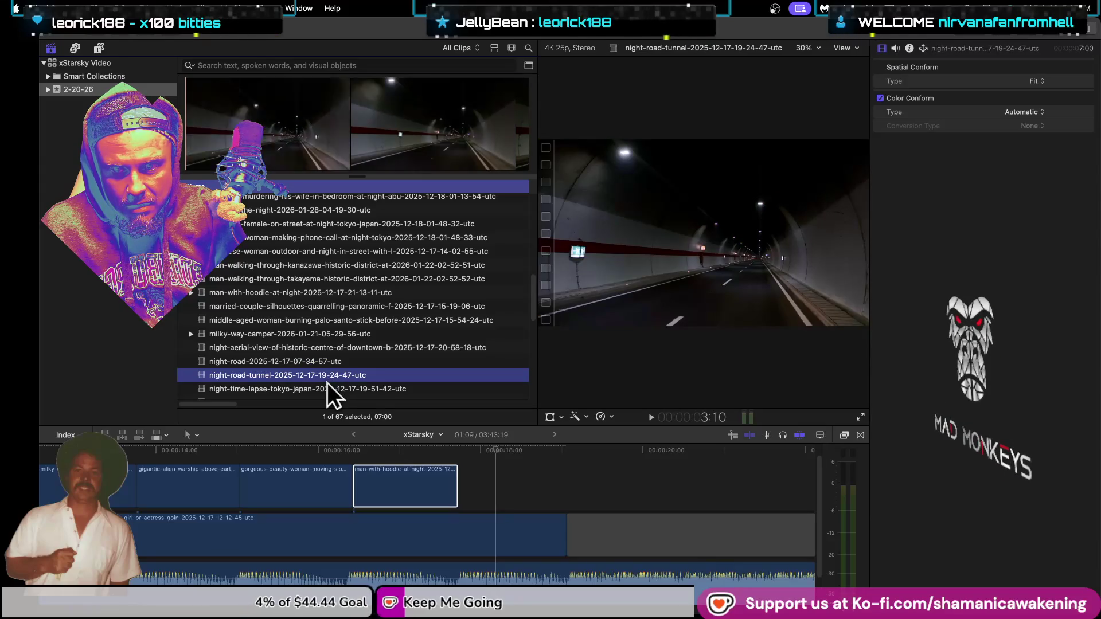
click(326, 383)
scroll(330, 373, down, 1)
click(329, 374)
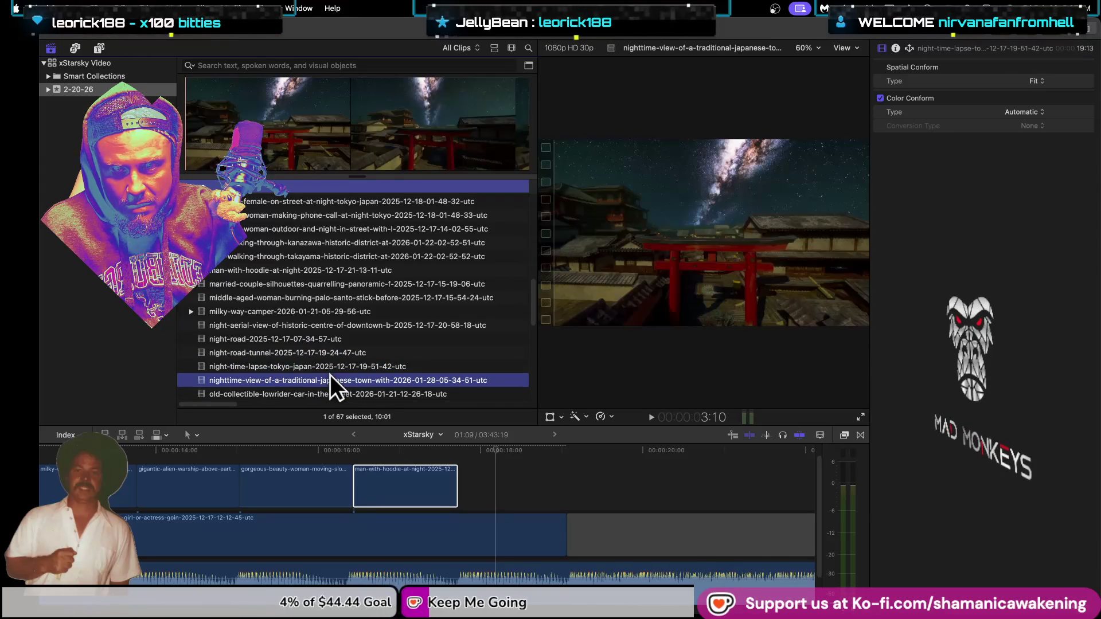
scroll(328, 383, down, 1)
click(328, 383)
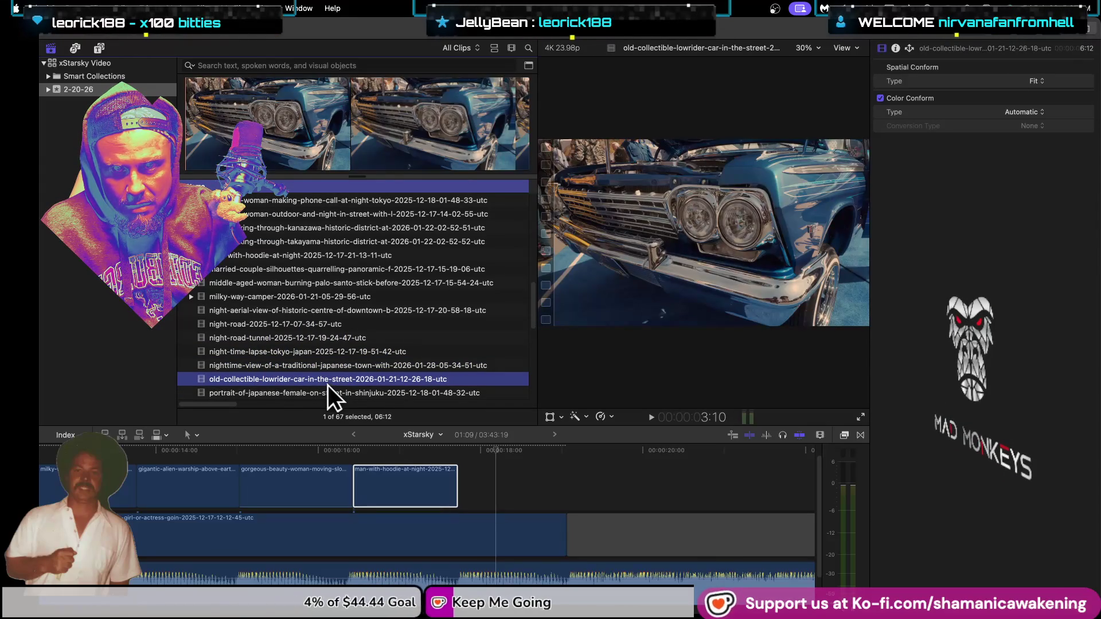
Step: Preview the Japanese woman portrait, rocket-launch and brick-wall clips, ending on silhouette-girl-walking-darkness
click(328, 394)
scroll(333, 384, down, 3)
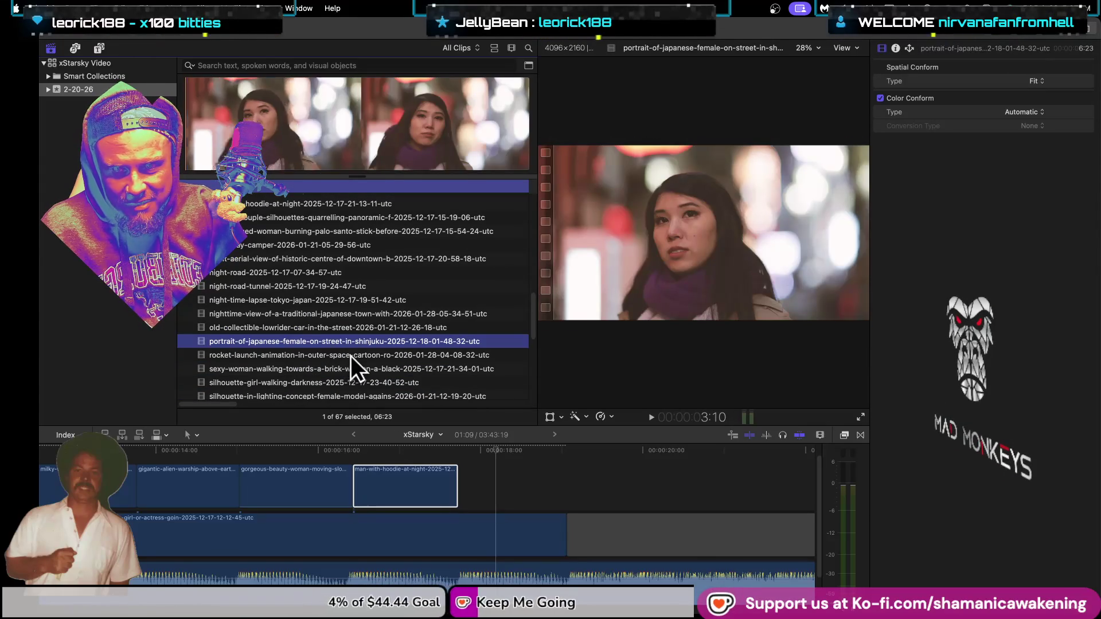
click(349, 356)
click(347, 369)
scroll(347, 369, down, 2)
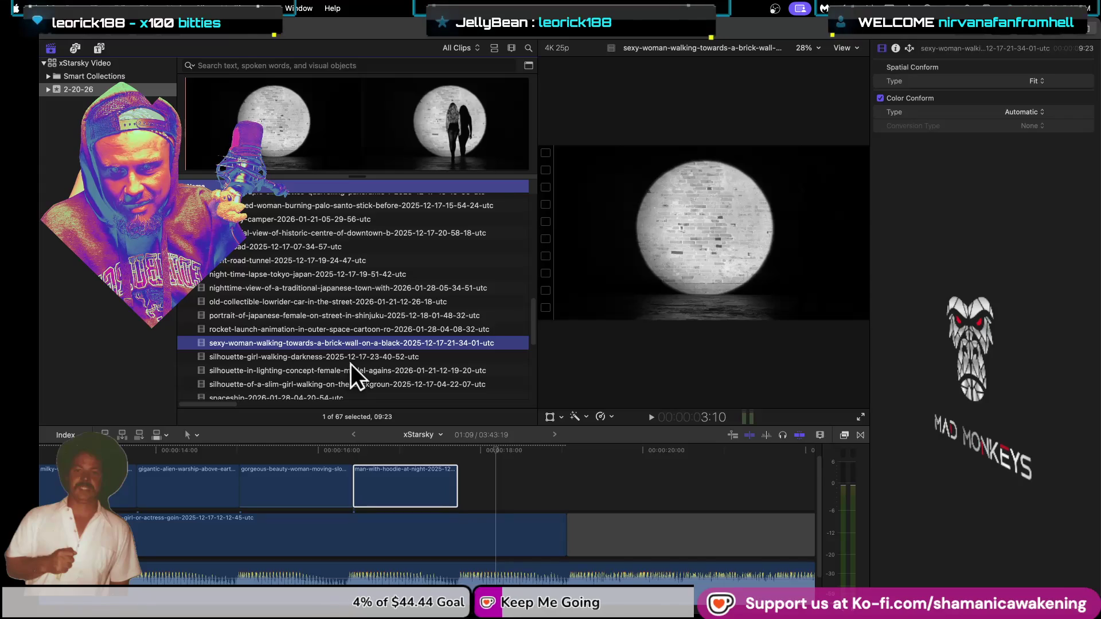
click(353, 357)
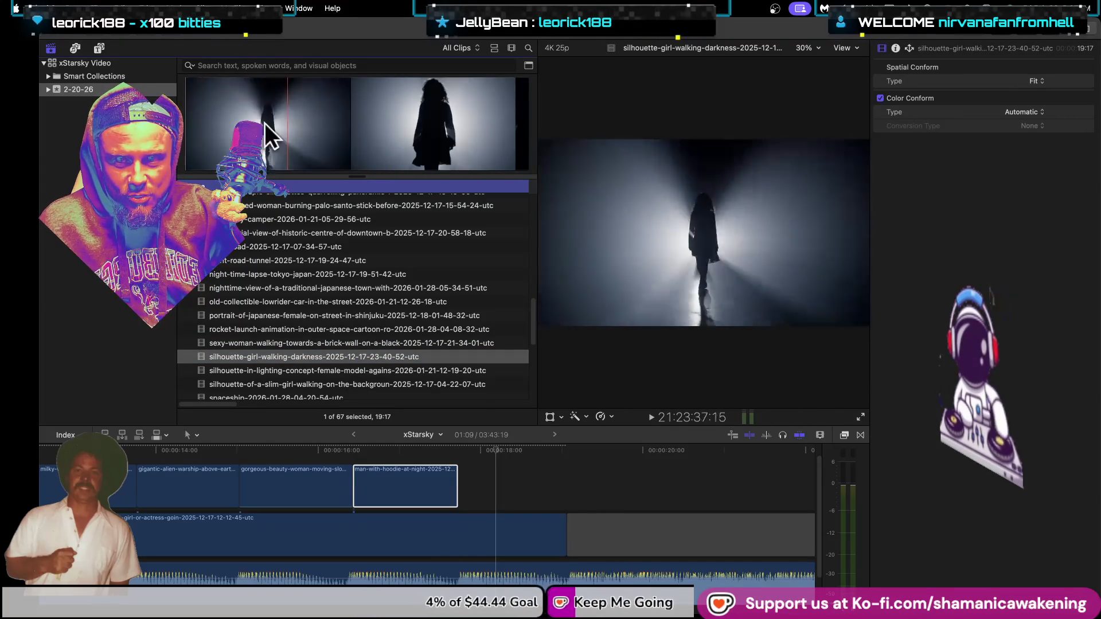
Step: Add a 04:05 silhouette-girl-walking-darkness piece after man-with-hoodie, trim its end, and blend it with Add
mouse_move(212, 112)
mouse_down()
mouse_move(285, 118)
mouse_move(459, 475)
mouse_up()
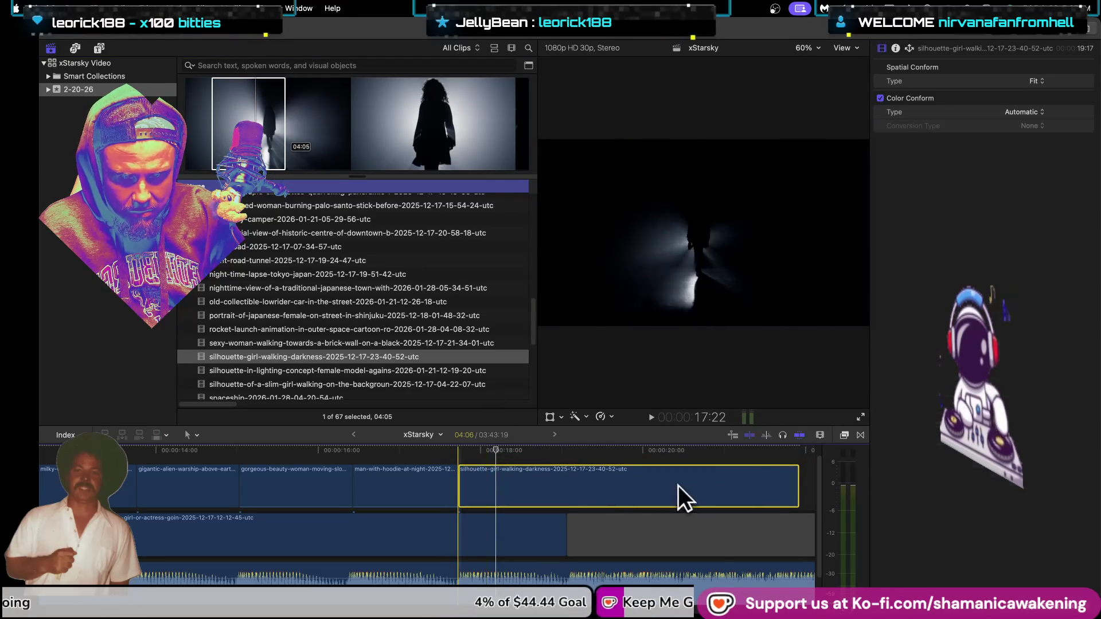
mouse_move(800, 486)
mouse_down()
mouse_move(746, 499)
mouse_move(541, 499)
mouse_up()
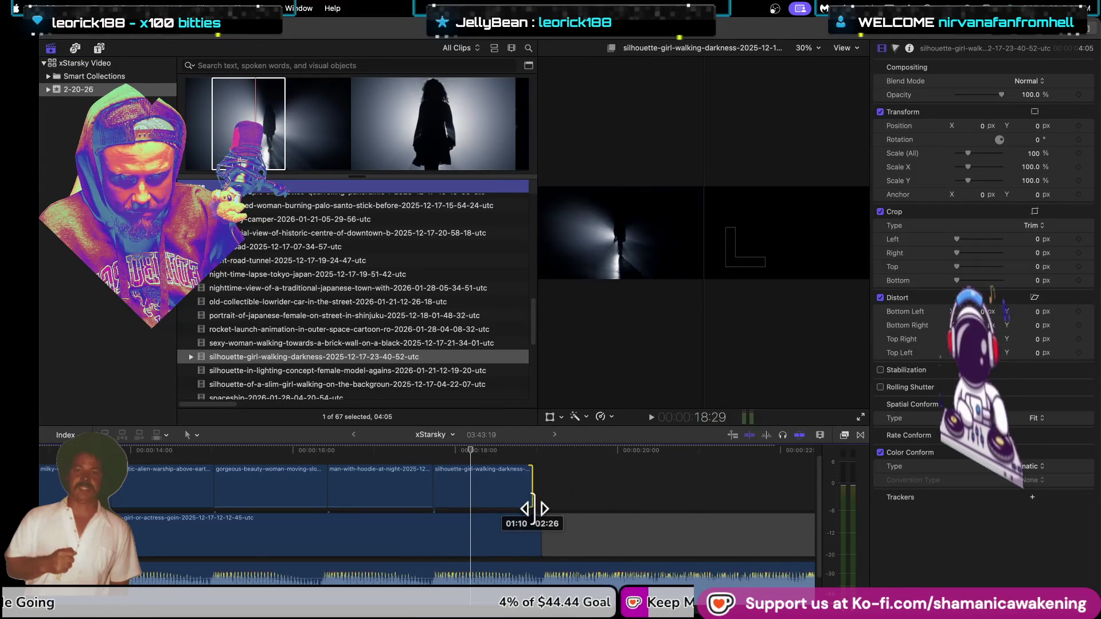
click(1029, 81)
click(1026, 178)
Step: Zoom the timeline out and play the montage from the start to review the blends
key(super+minus)
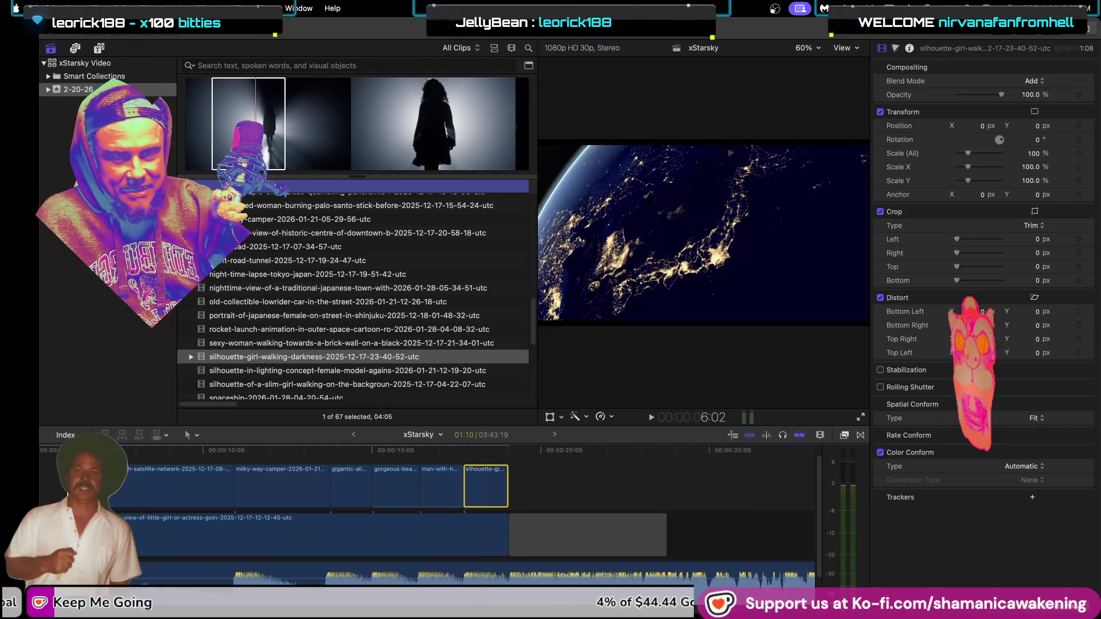
key(Home)
key(space)
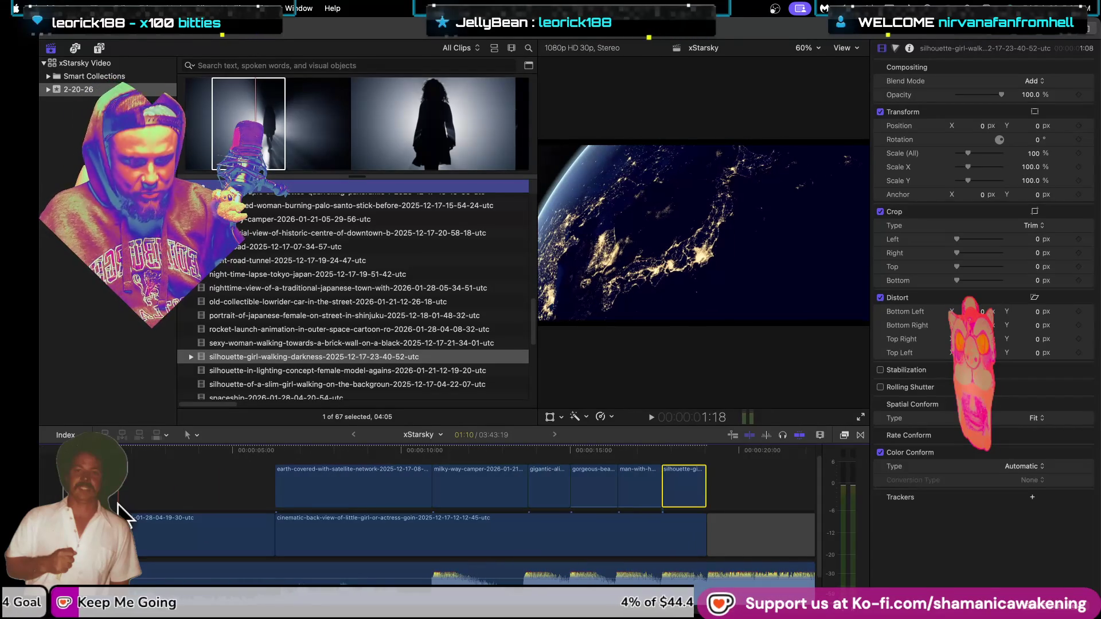
key(space)
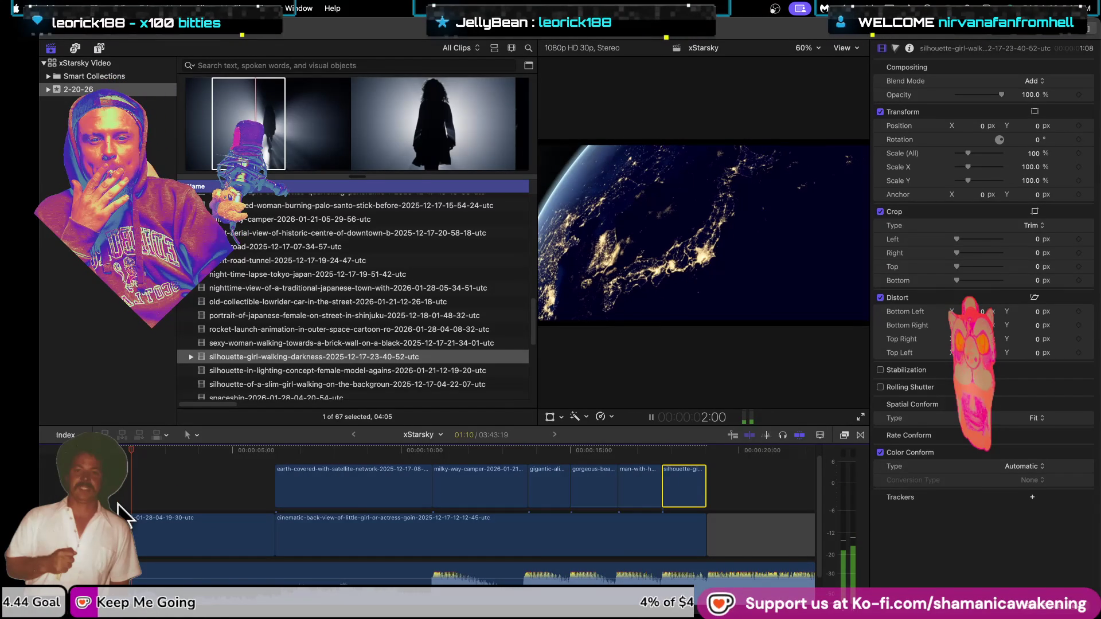
click(1091, 20)
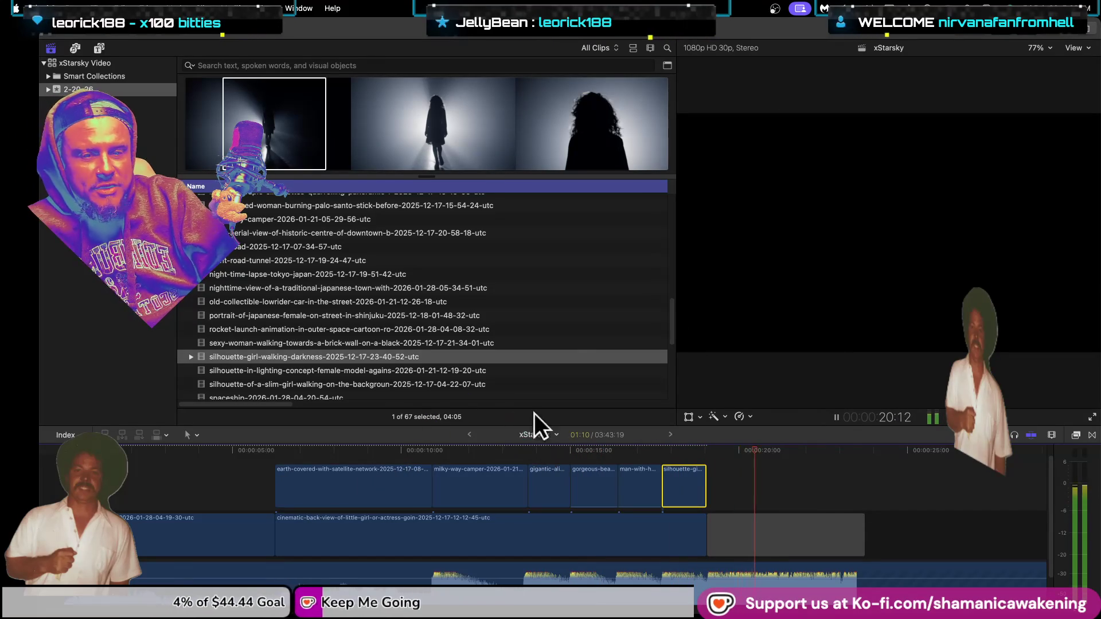
Step: Stop playback and preview the silhouette-in-lighting-concept and slim-girl-walking clips, settling on silhouette-in-lighting
click(837, 417)
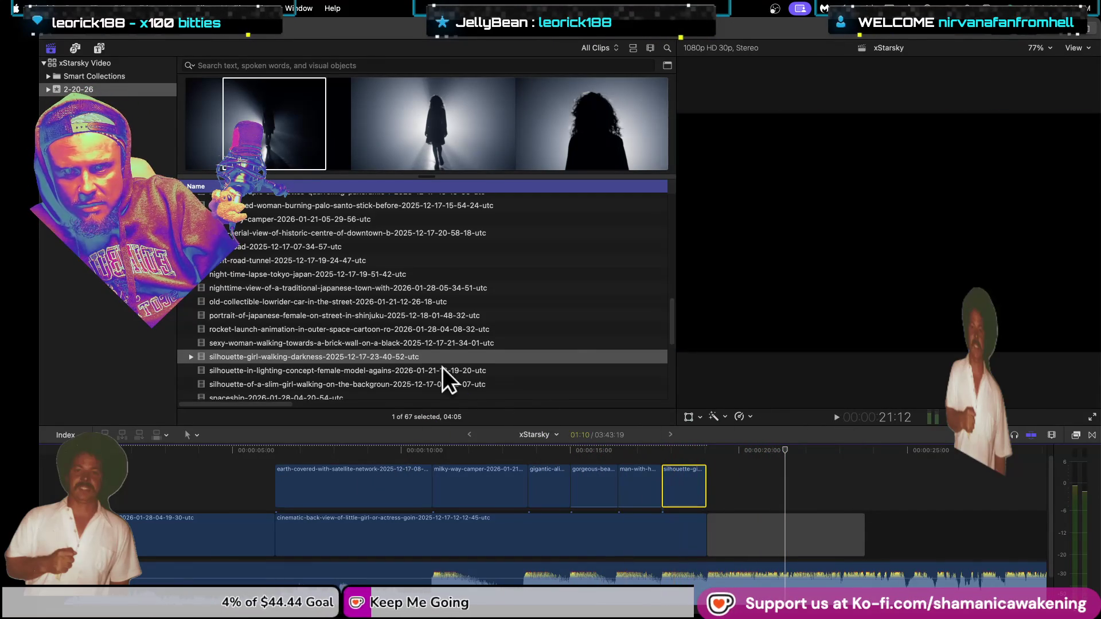
click(441, 366)
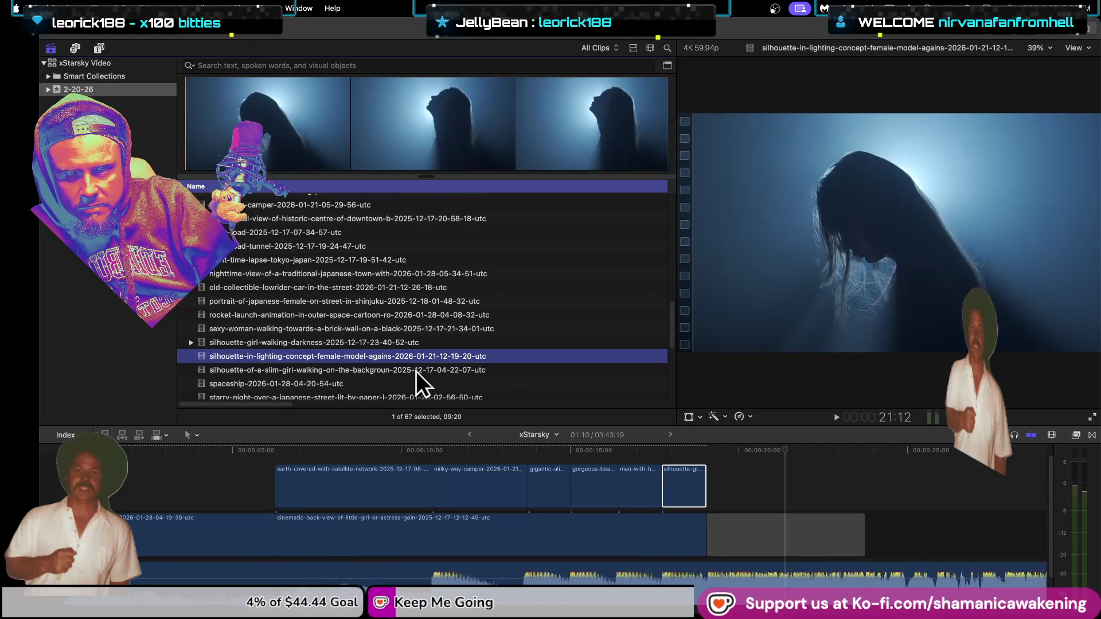
click(412, 369)
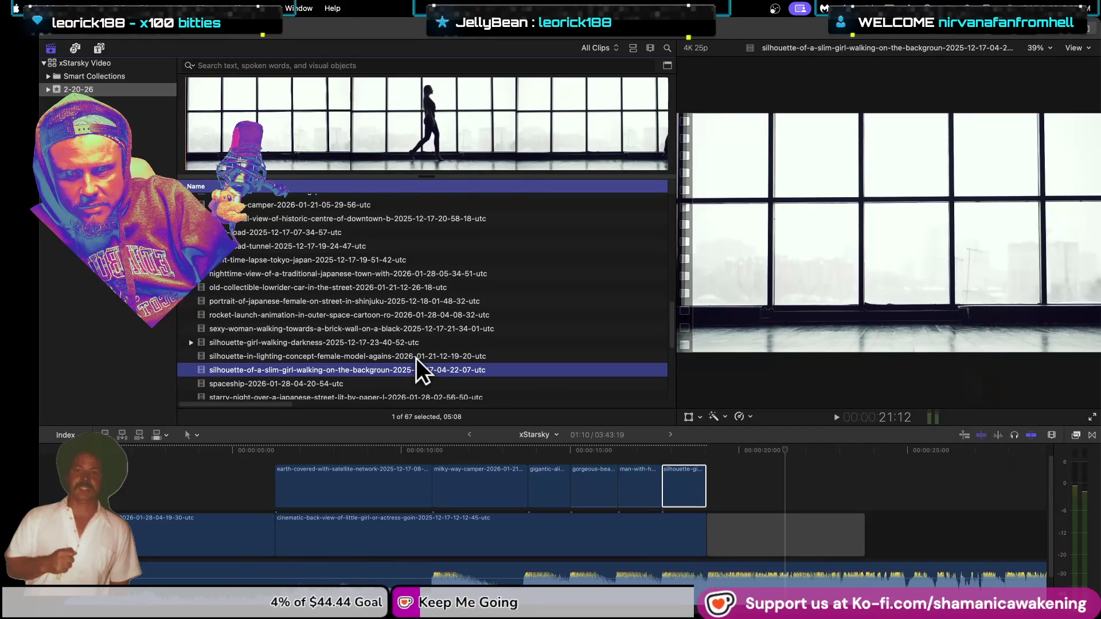
click(415, 358)
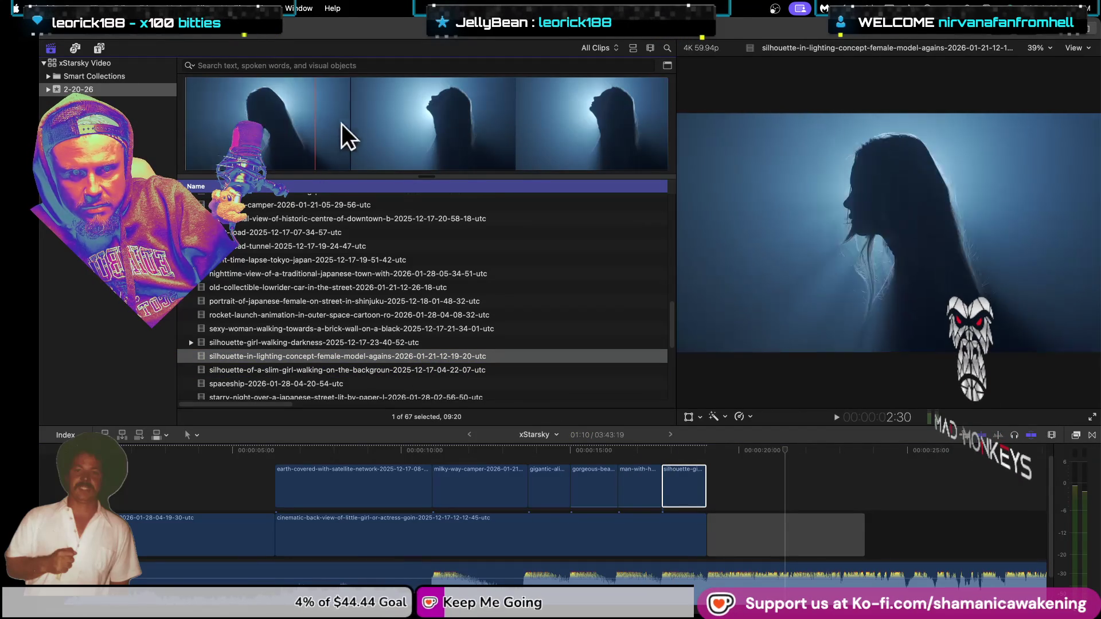
Step: Delete the silhouette-girl clip from the end of the upper track
click(732, 494)
click(683, 494)
key(Delete)
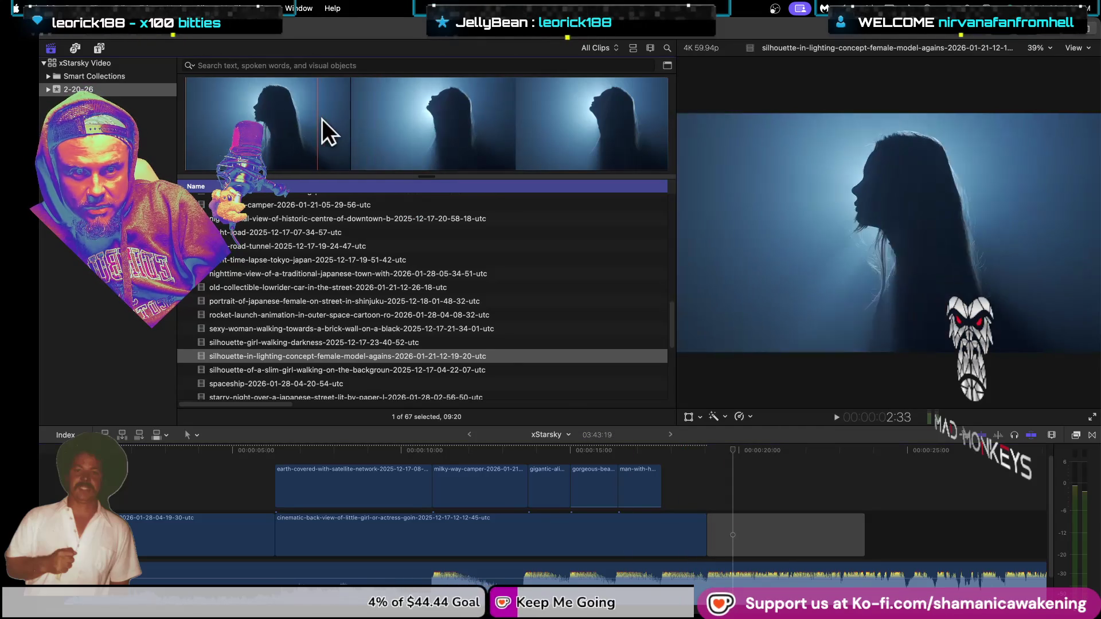
Step: Place a short silhouette-in-lighting-concept-female-model range after man-with-hoodie, trim its end, and play it
drag(374, 117, 441, 122)
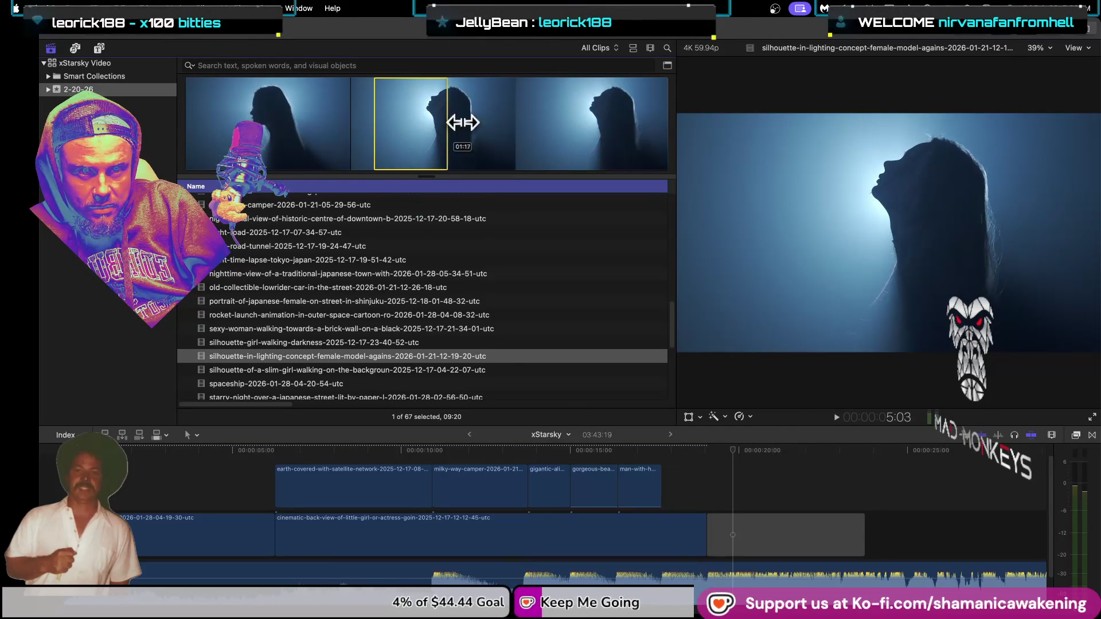
drag(569, 292, 660, 485)
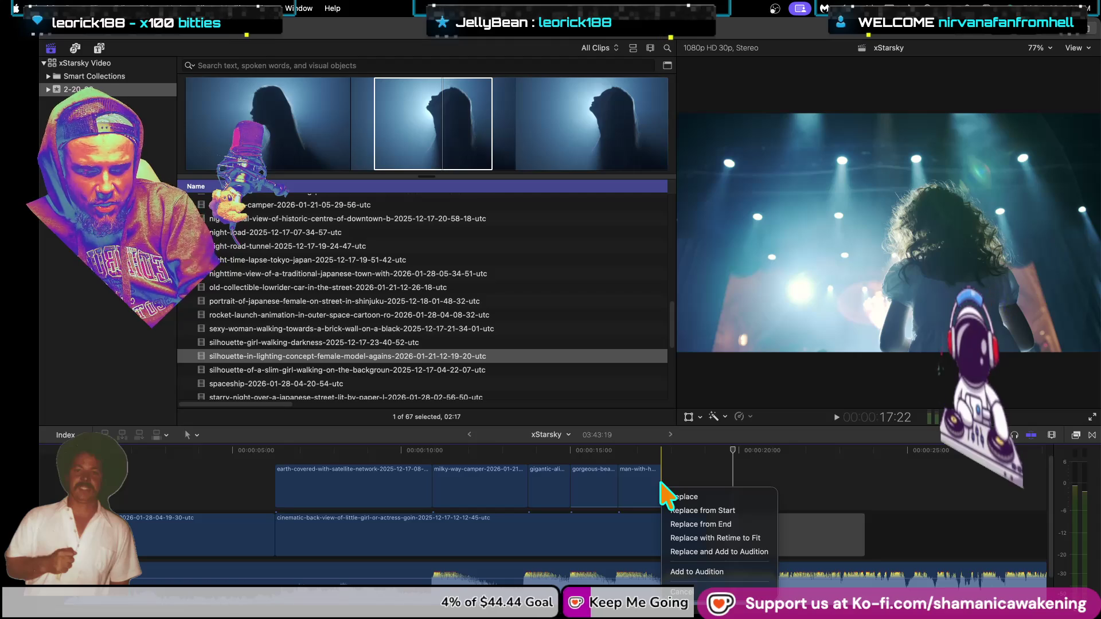
click(669, 470)
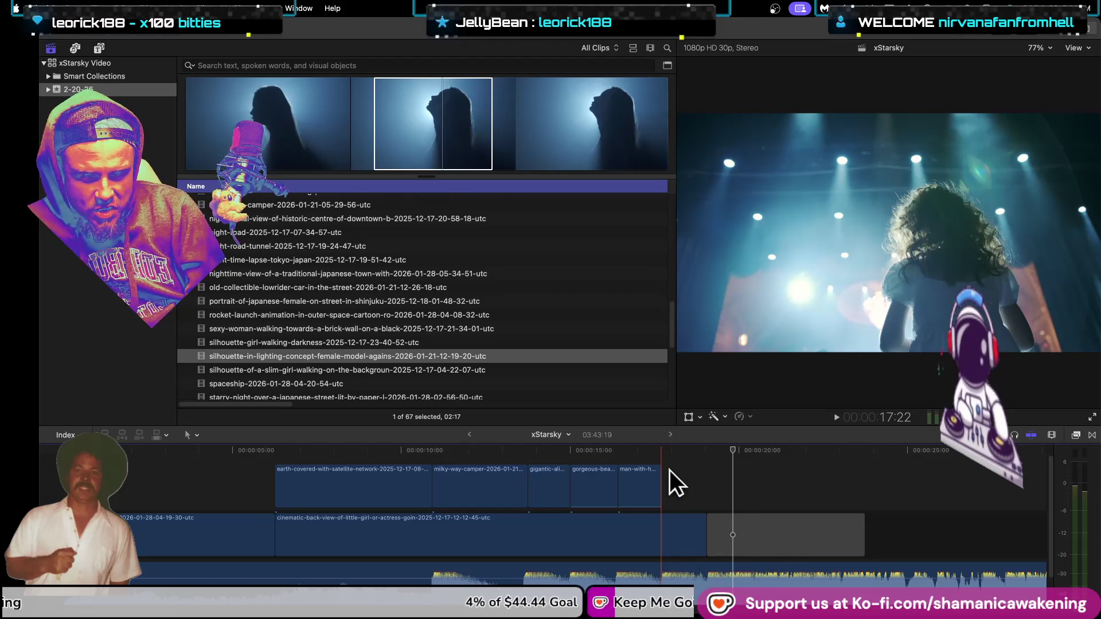
click(646, 476)
drag(652, 486, 706, 488)
click(553, 452)
key(space)
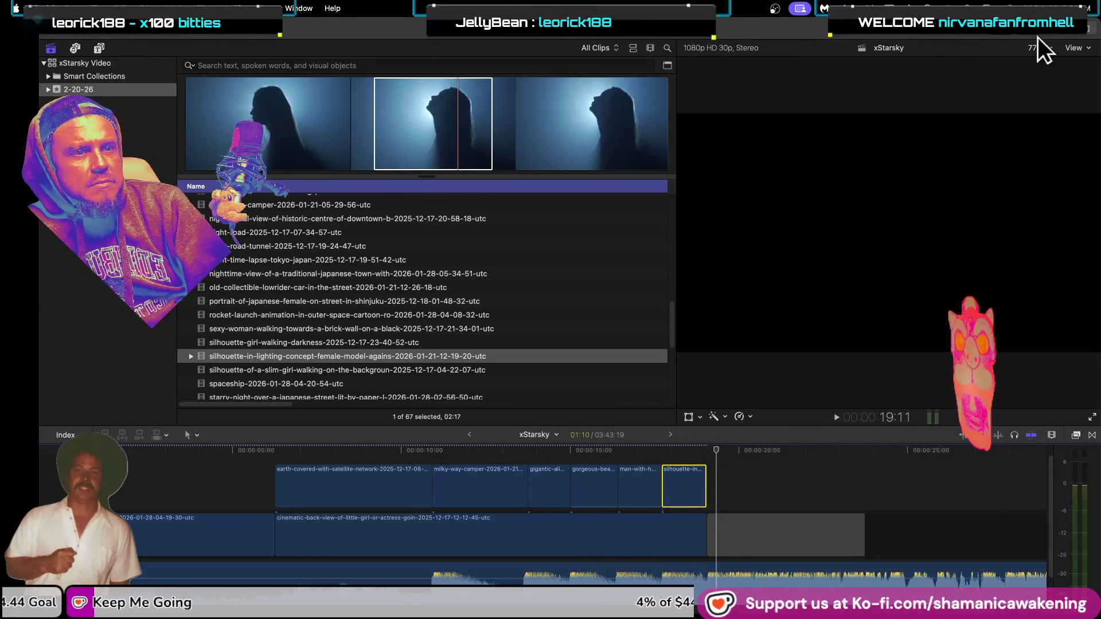
Step: Set the silhouette-in-lighting clip's blend mode to Add and play the section to check it
key(super+4)
click(1042, 77)
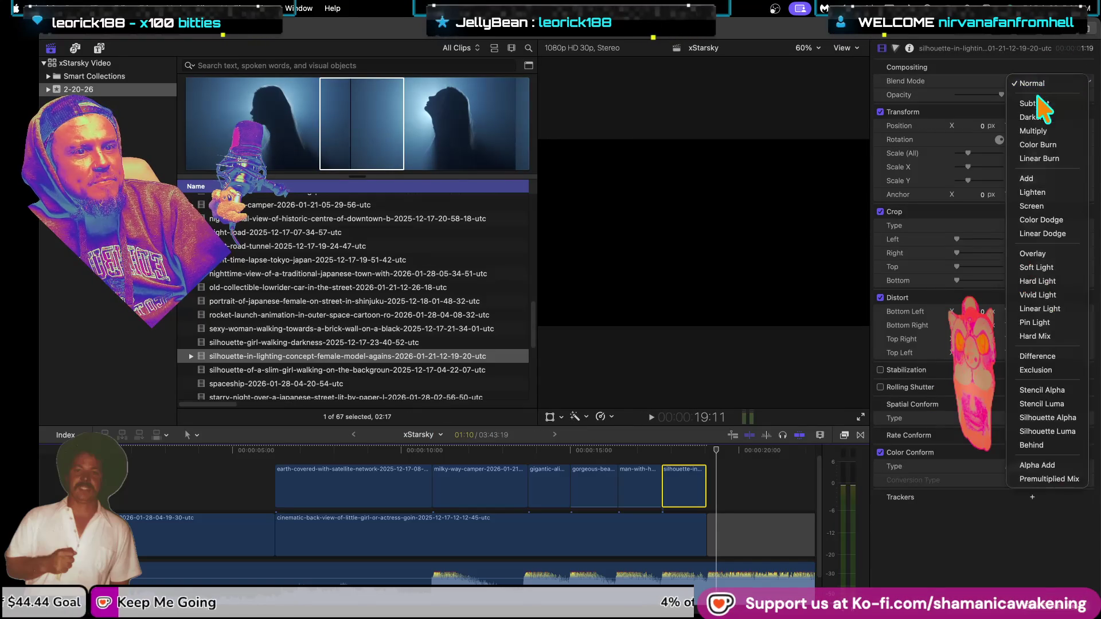
click(1050, 182)
click(658, 456)
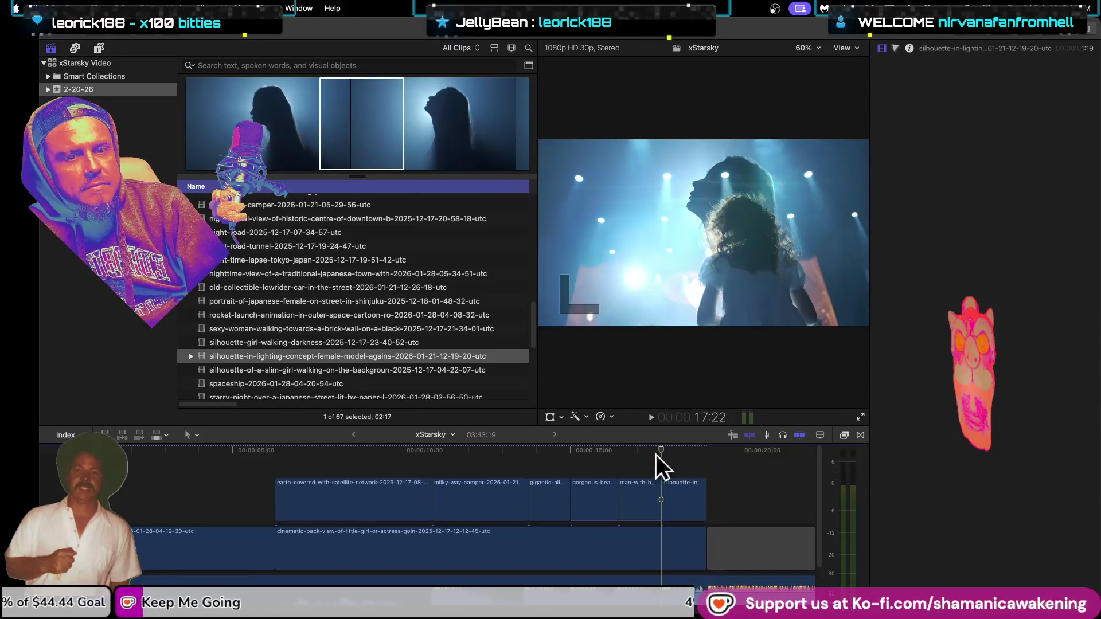
key(space)
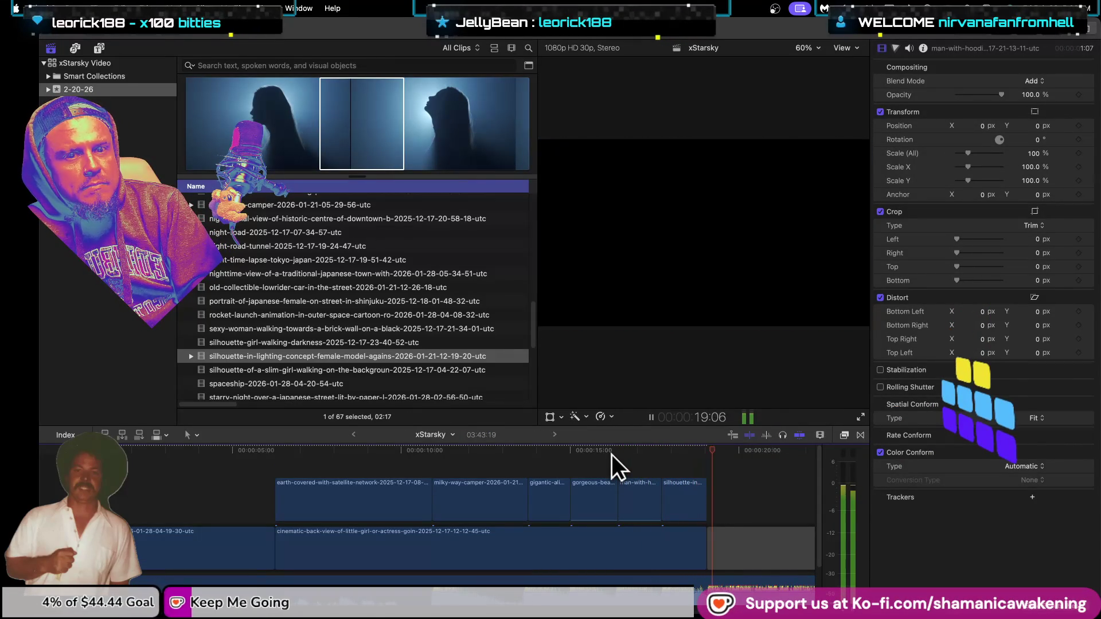
key(space)
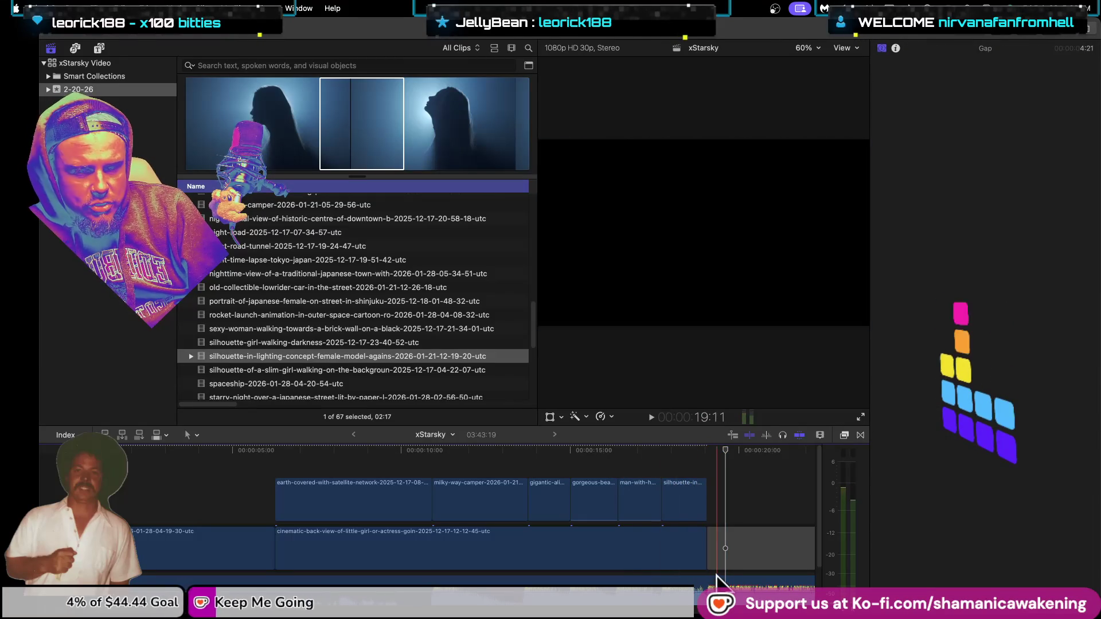
Step: Drag the concert clip's end edge and play back the ending from 19:09
mouse_move(707, 551)
mouse_down()
mouse_move(787, 559)
mouse_move(661, 561)
mouse_up()
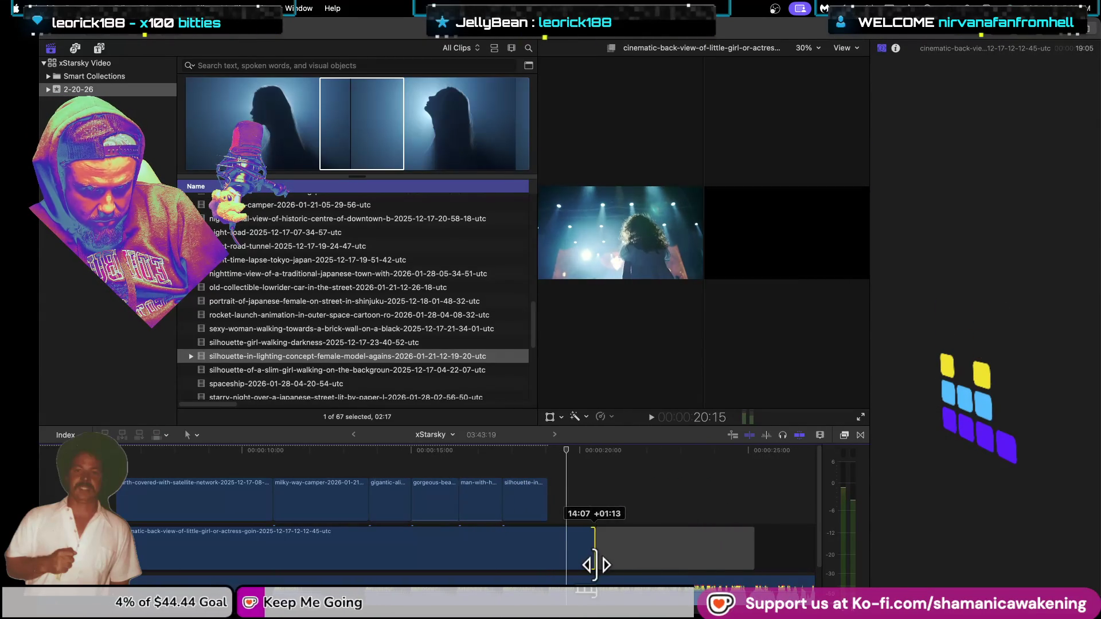
click(555, 452)
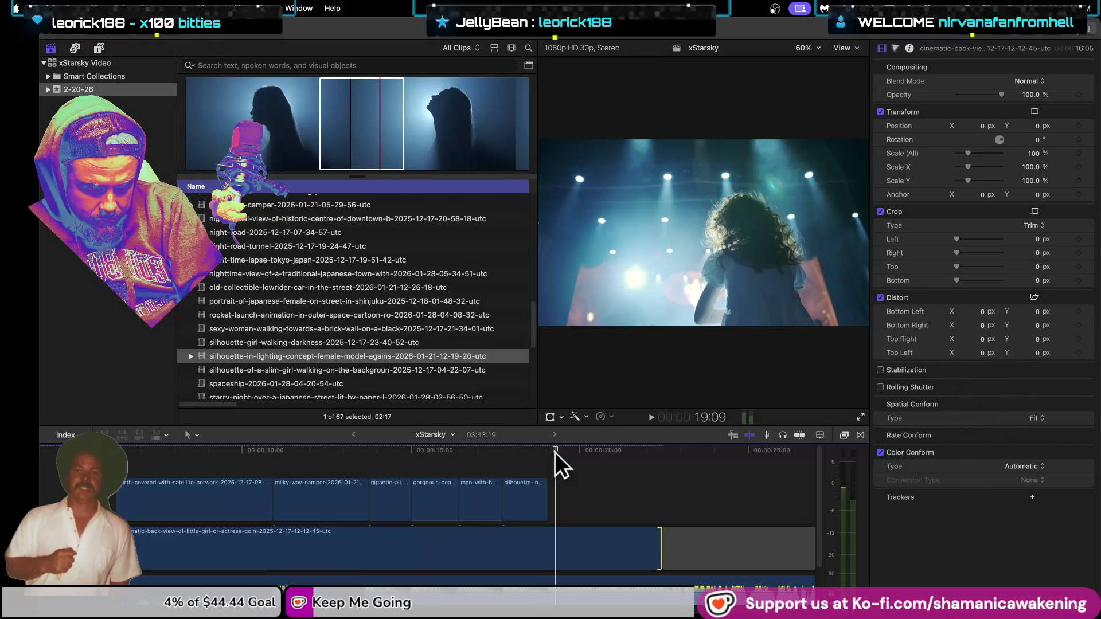
key(space)
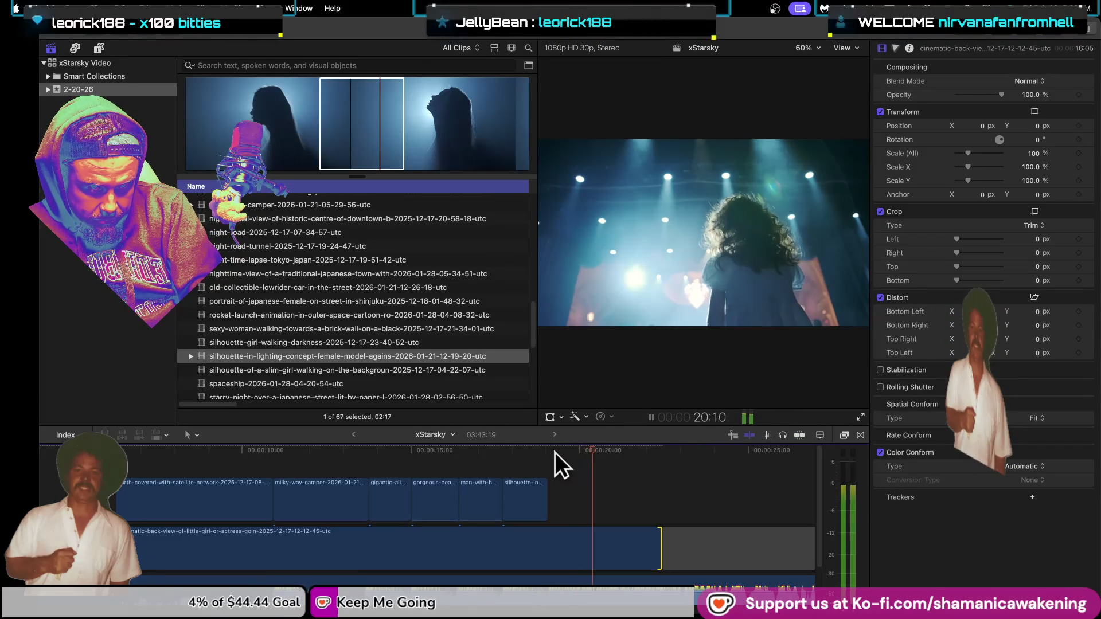
key(space)
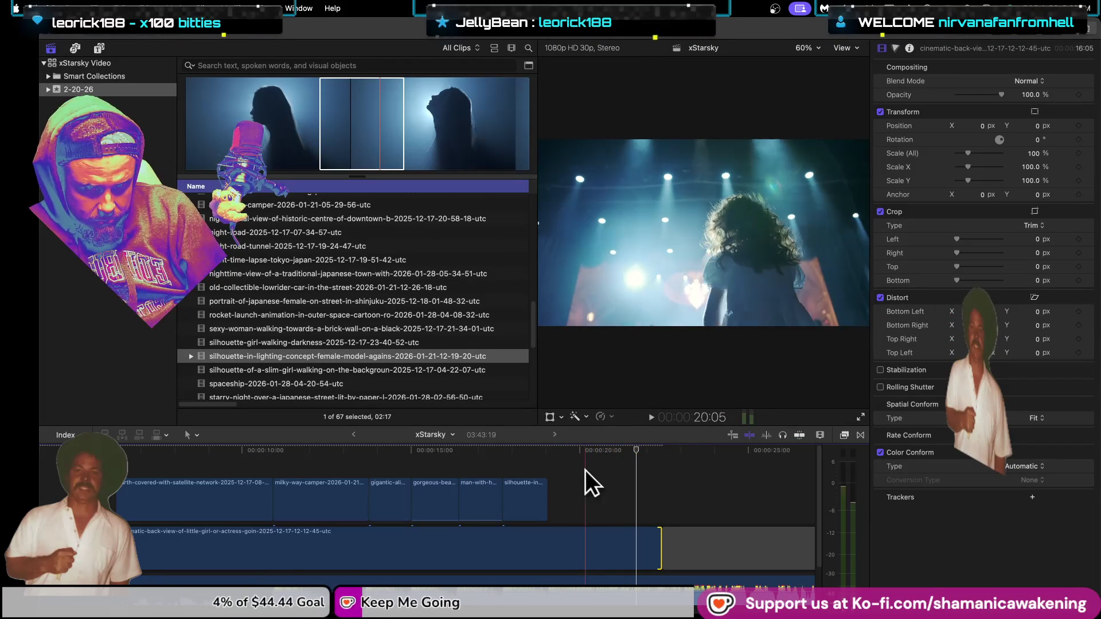
Step: Trim the concert clip's end 15 frames shorter, to 15:12, and play into the gap
drag(663, 553, 625, 556)
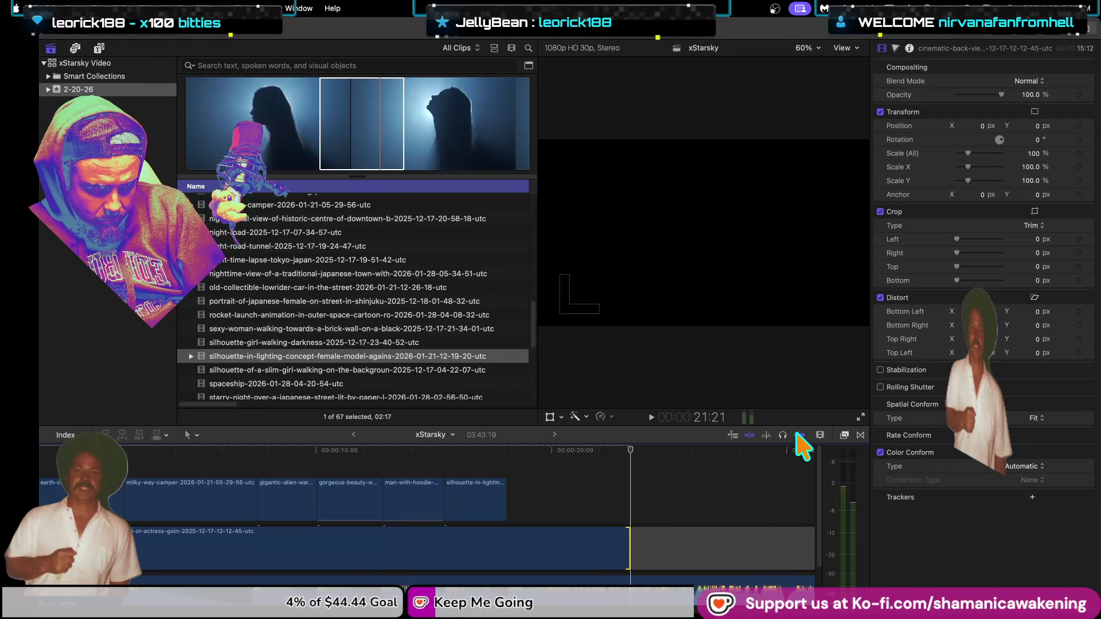
click(555, 496)
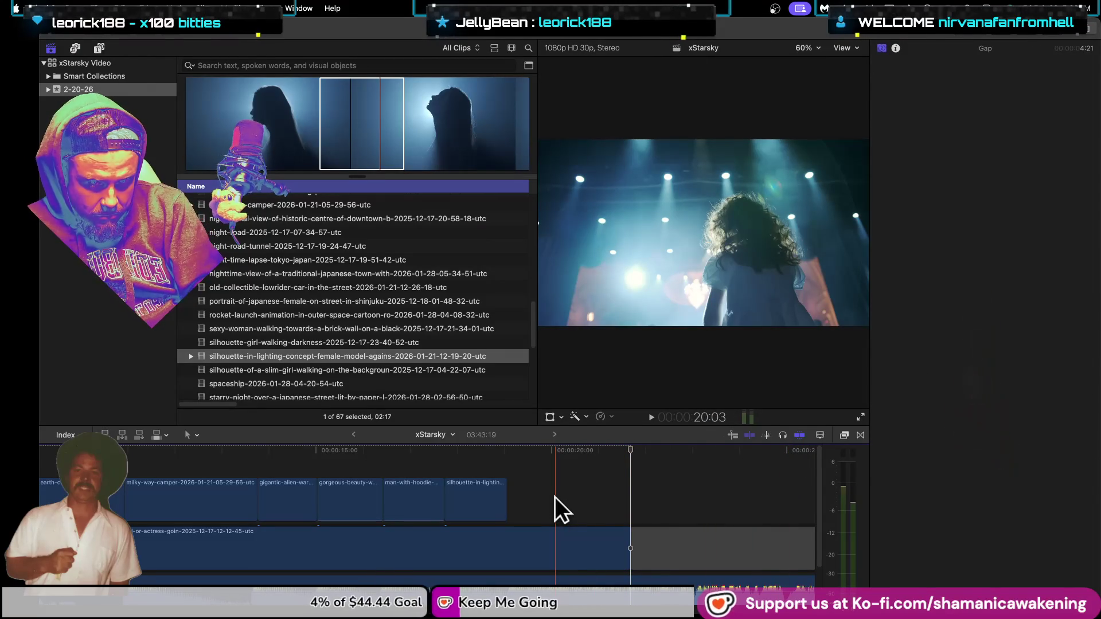
key(space)
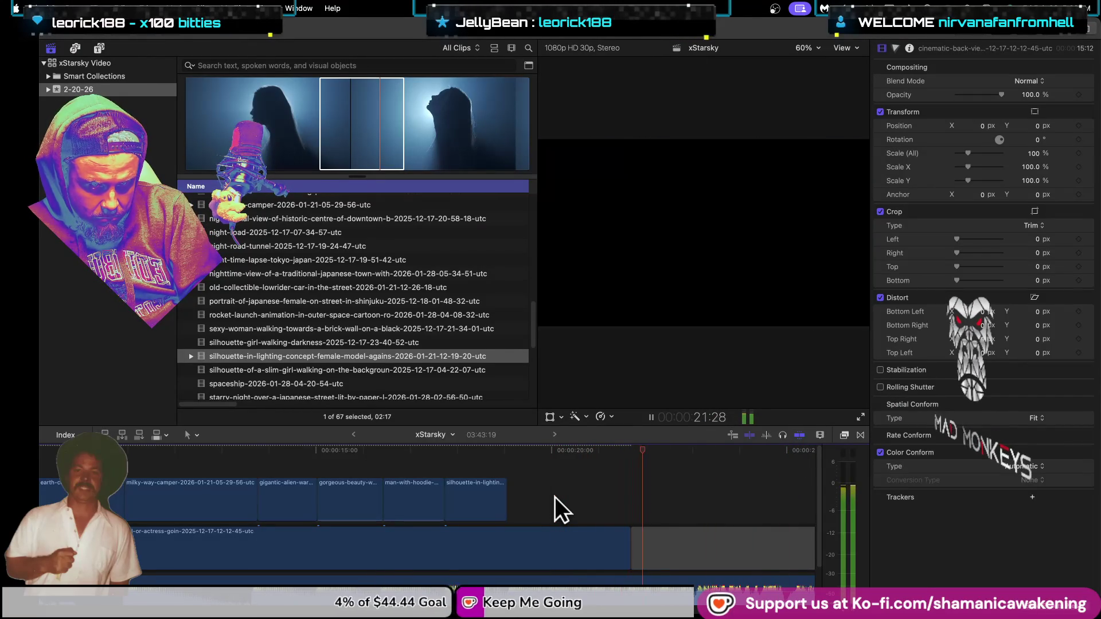
key(space)
scroll(396, 356, down, 1)
scroll(396, 355, down, 4)
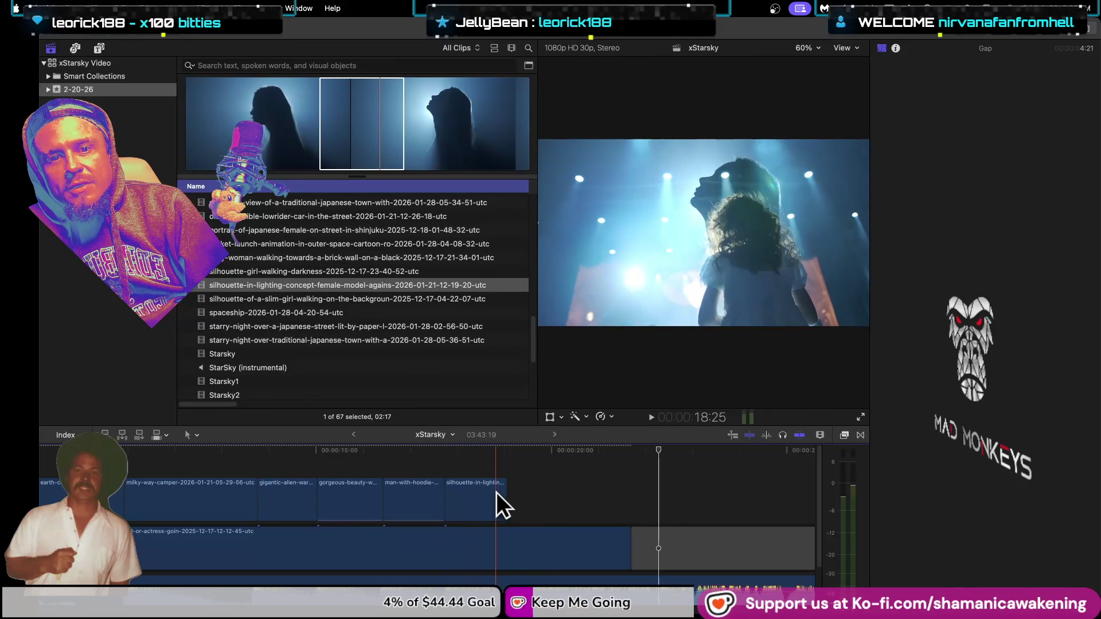
click(308, 298)
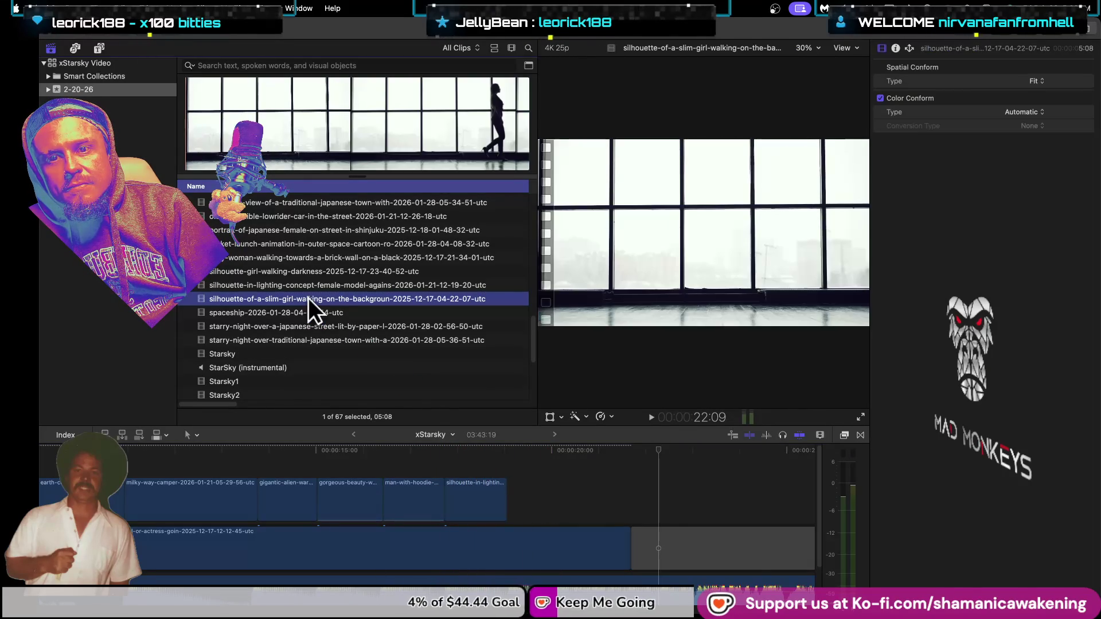
click(349, 313)
click(348, 327)
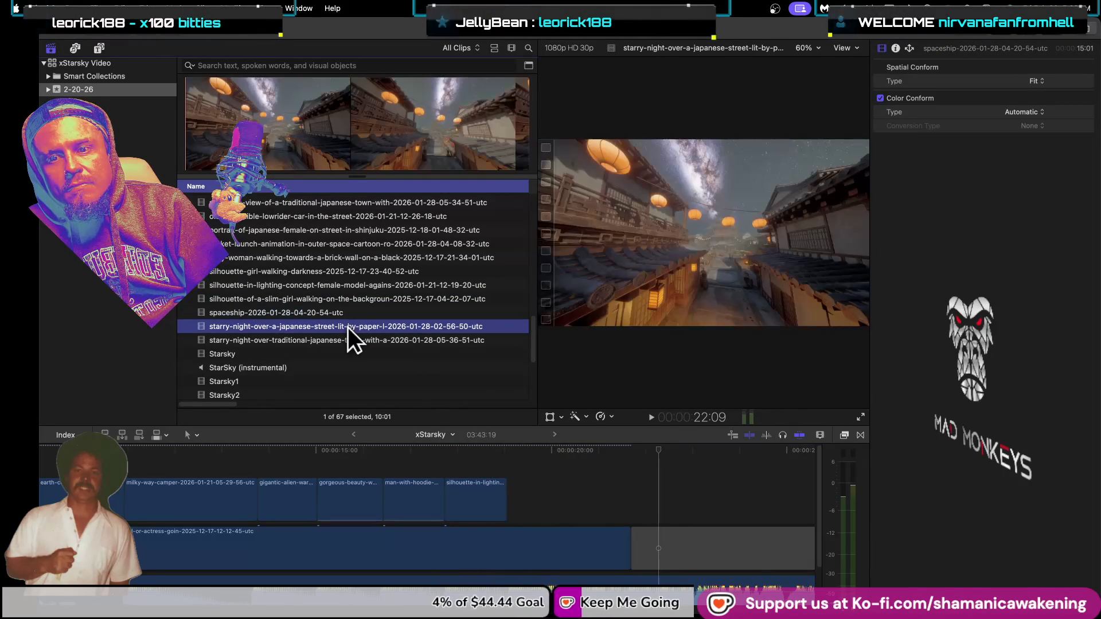
click(344, 339)
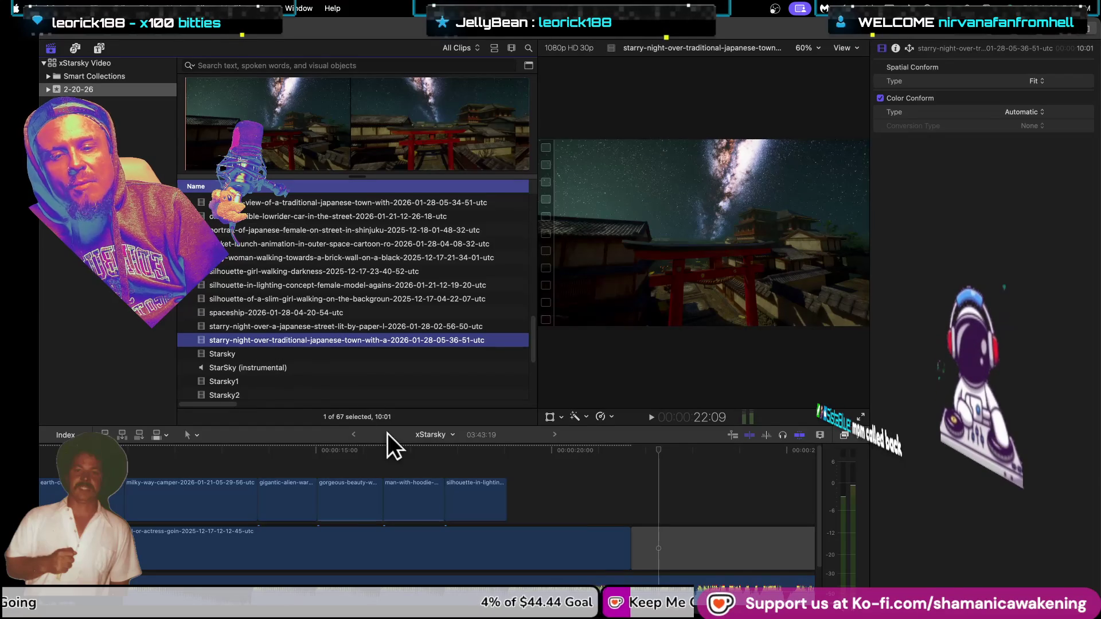
click(445, 494)
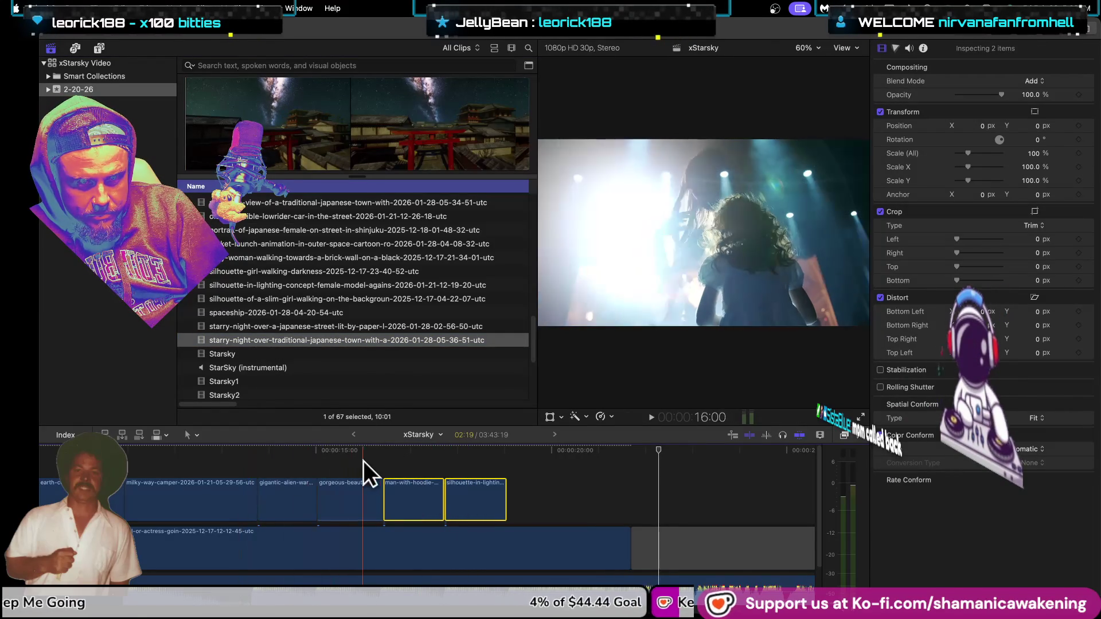
drag(336, 461, 477, 489)
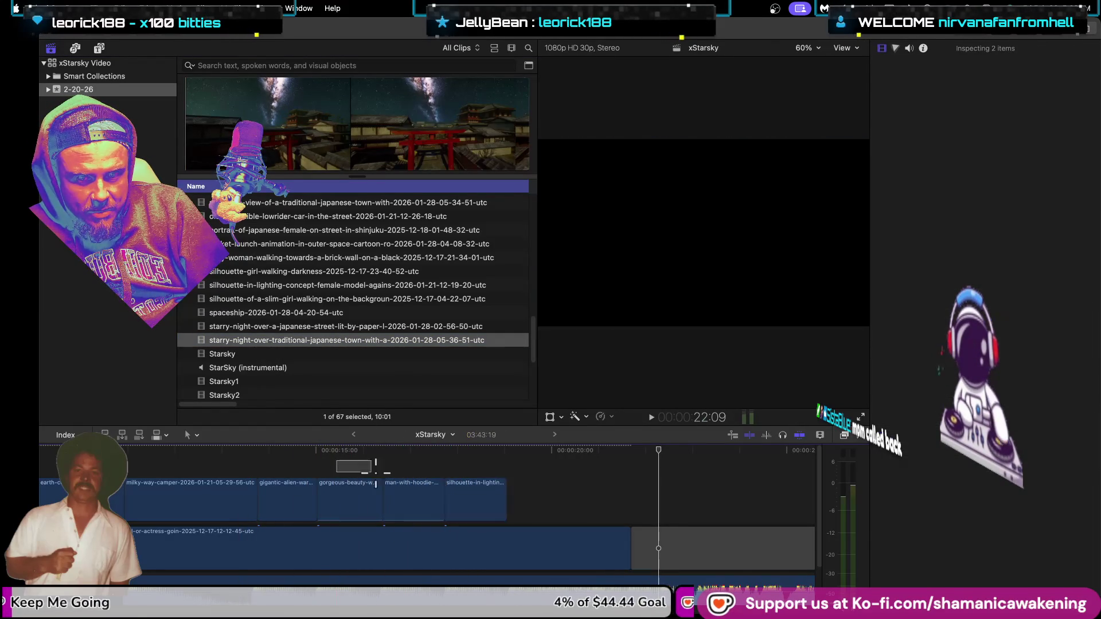
Step: Move the gorgeous-beauty, man-with-hoodie and silhouette overlays 01:22 later, leaving a gap
mouse_move(398, 505)
mouse_down()
mouse_move(476, 504)
mouse_move(458, 502)
mouse_up()
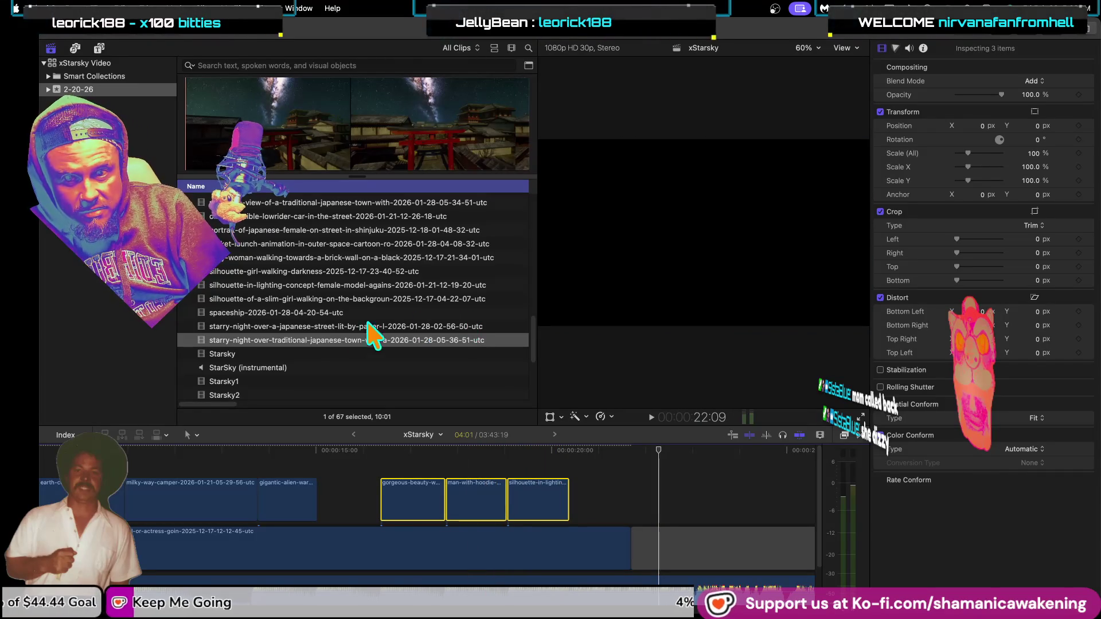
click(348, 326)
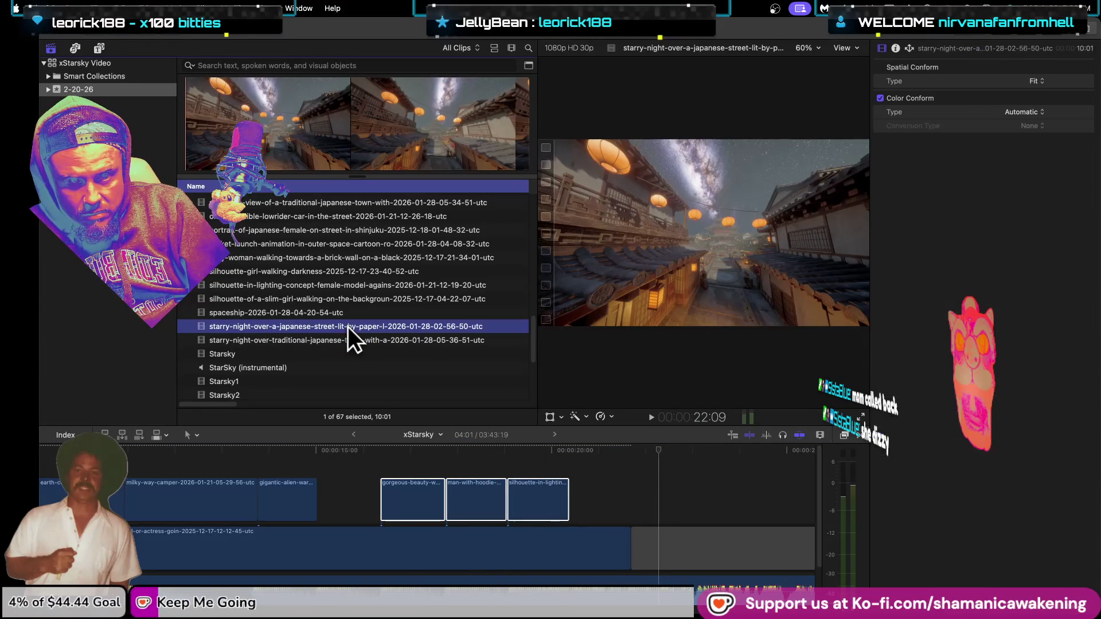
click(307, 354)
scroll(307, 353, down, 2)
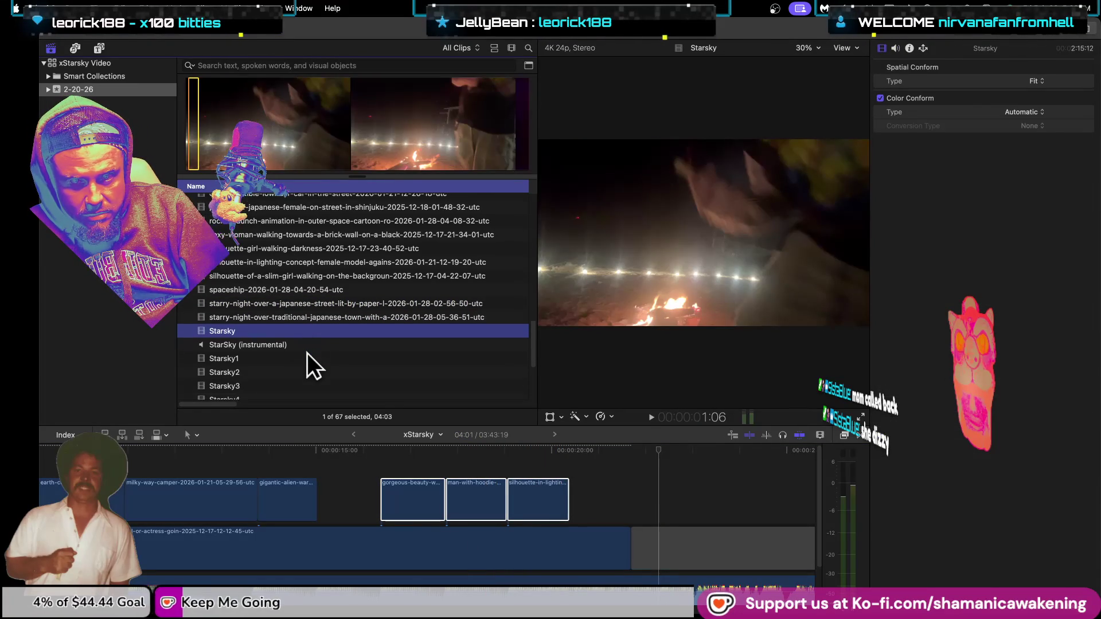
click(308, 358)
scroll(310, 360, down, 6)
click(311, 362)
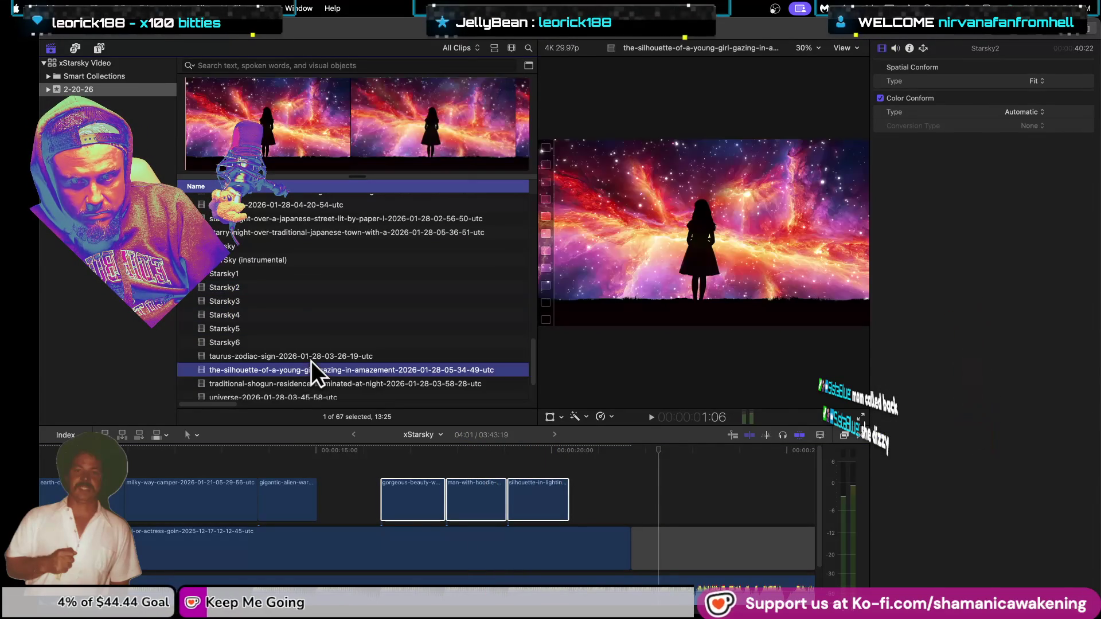
click(313, 356)
scroll(314, 362, down, 1)
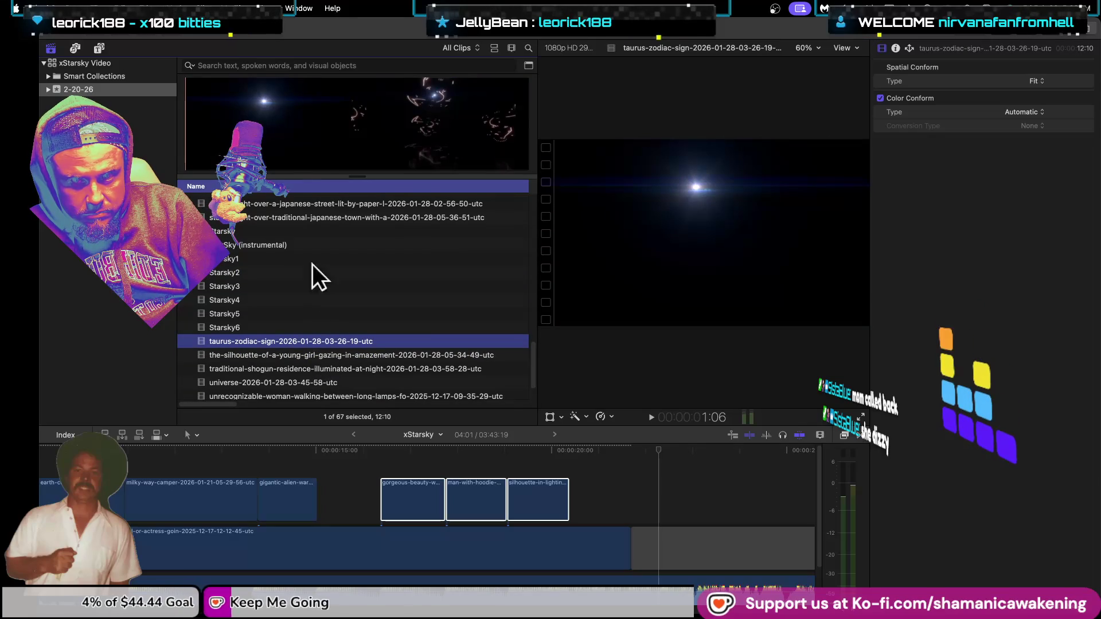
click(328, 367)
click(329, 356)
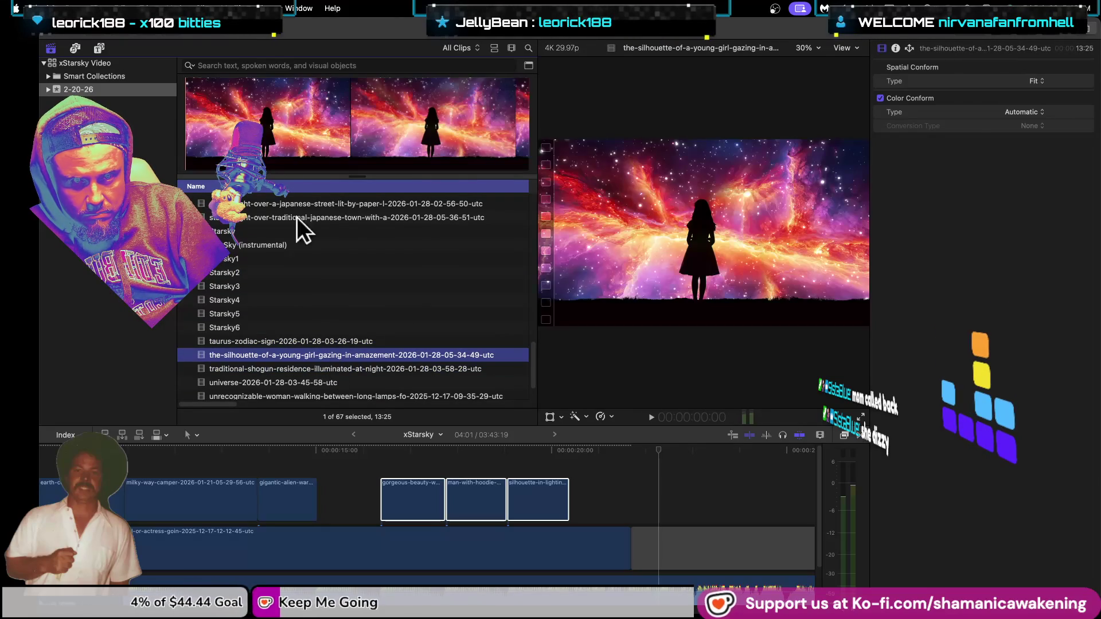
scroll(269, 379, down, 1)
click(270, 375)
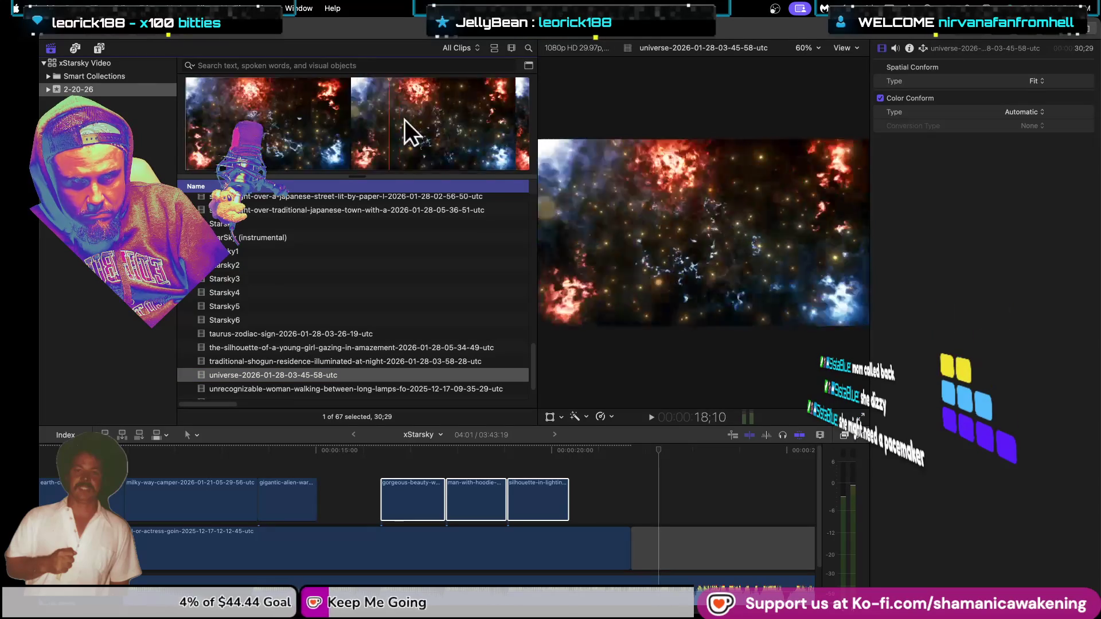
click(322, 390)
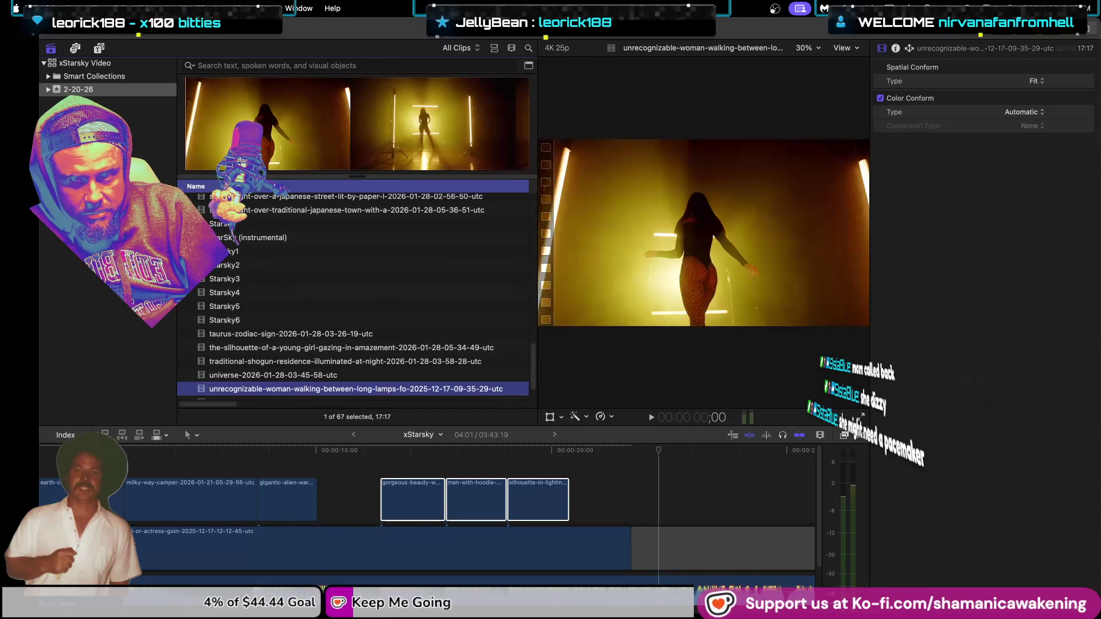
scroll(294, 322, down, 3)
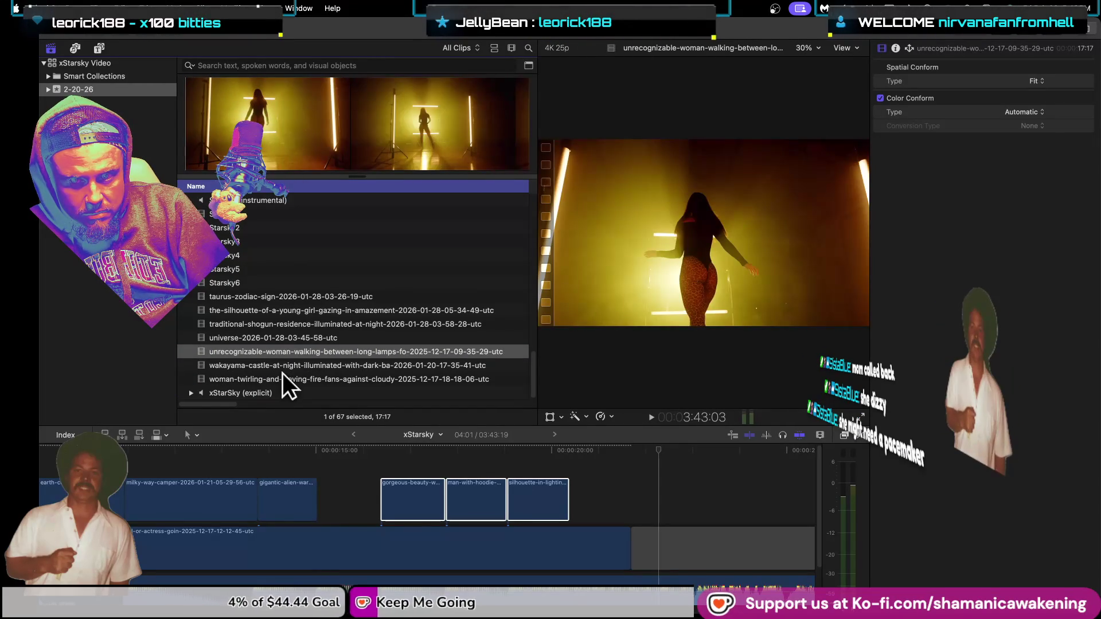
click(281, 374)
click(284, 368)
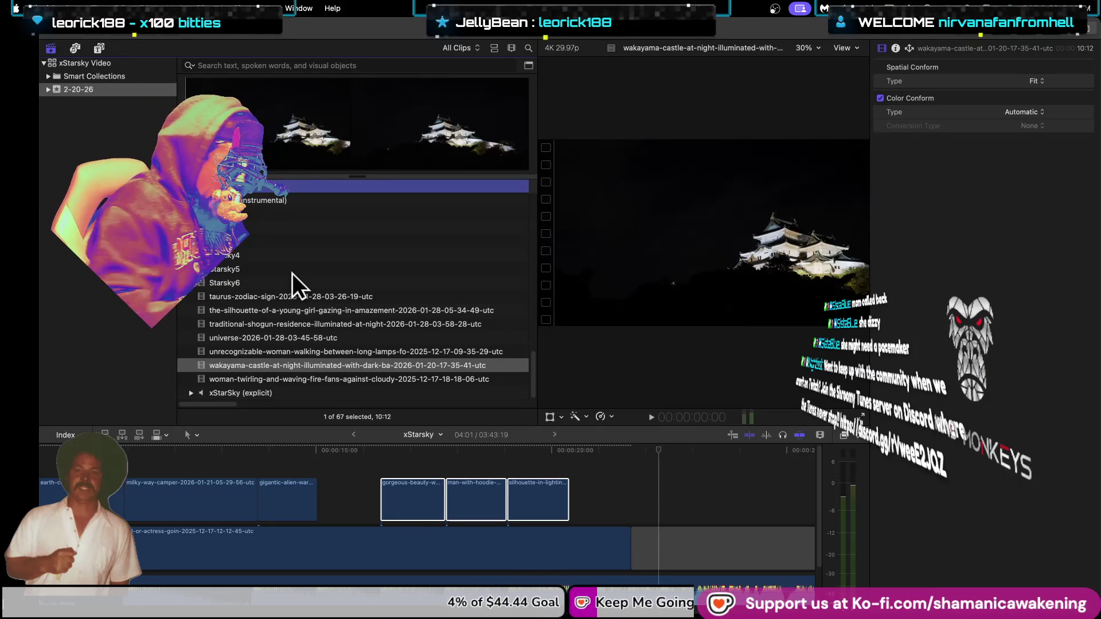
click(279, 378)
click(297, 338)
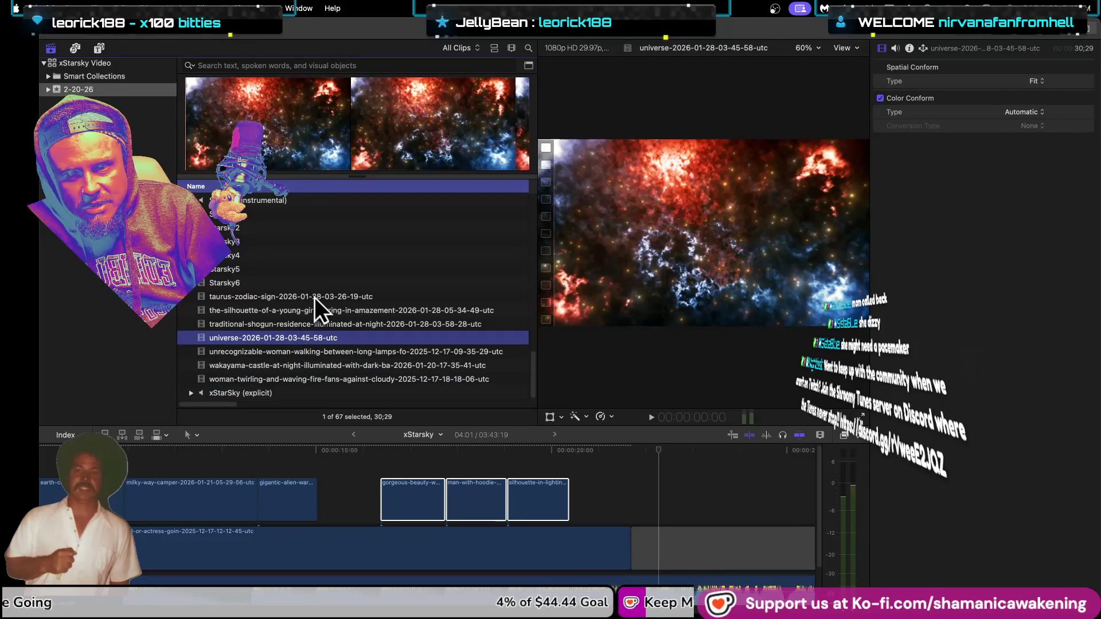
click(314, 296)
scroll(315, 302, up, 2)
scroll(324, 269, up, 3)
click(328, 248)
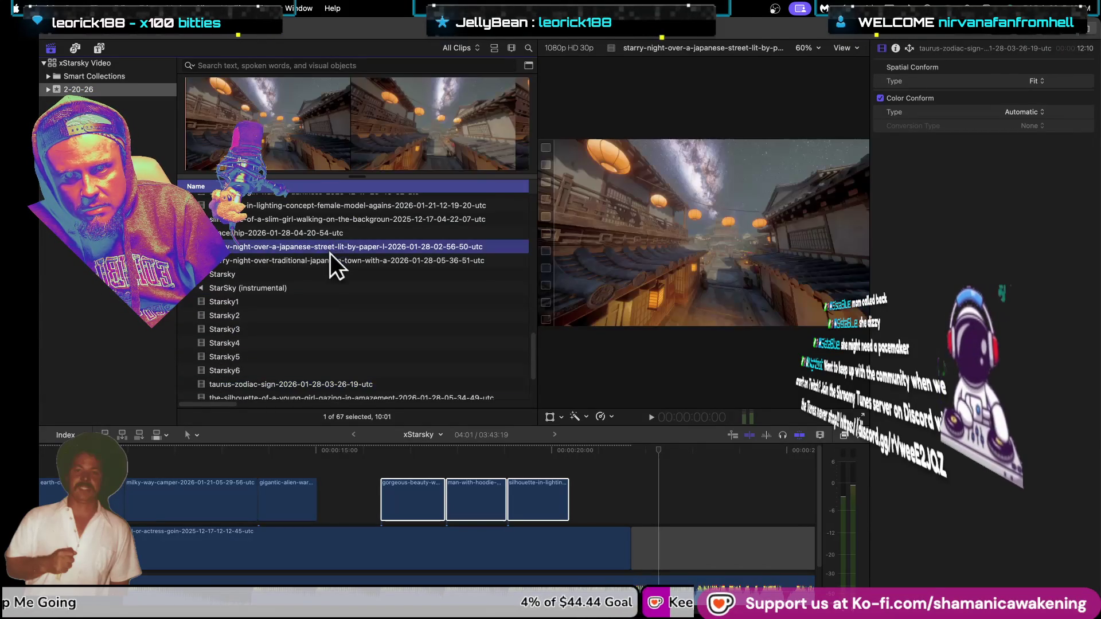
scroll(329, 253, up, 3)
click(330, 253)
scroll(330, 254, up, 2)
click(330, 253)
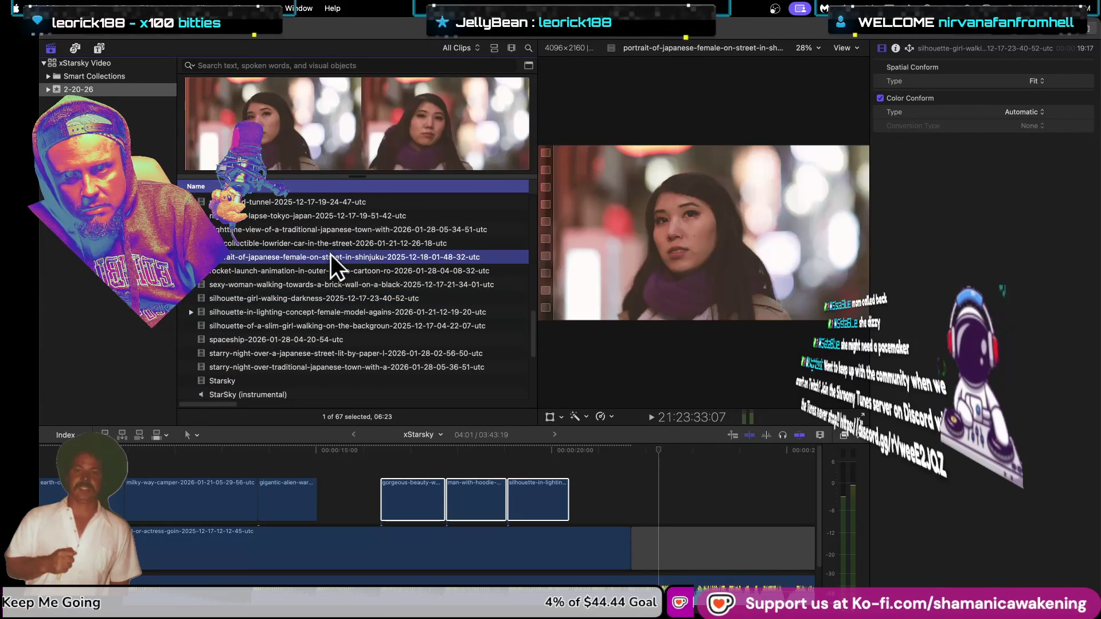
click(326, 292)
scroll(327, 287, up, 3)
click(328, 281)
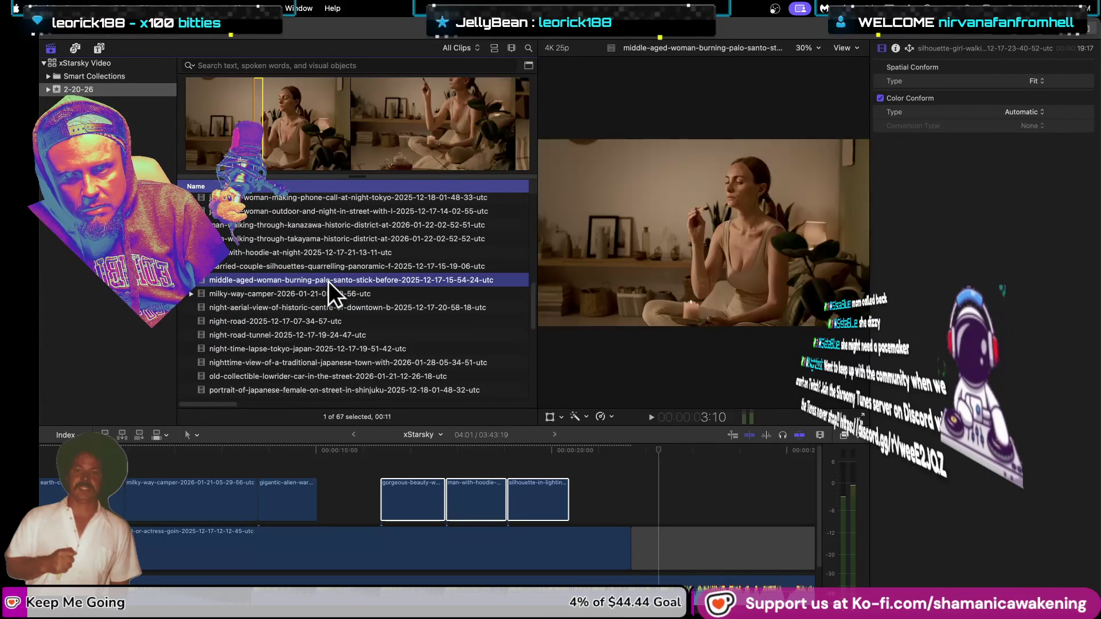
scroll(328, 281, up, 1)
scroll(328, 281, up, 3)
key(super+2)
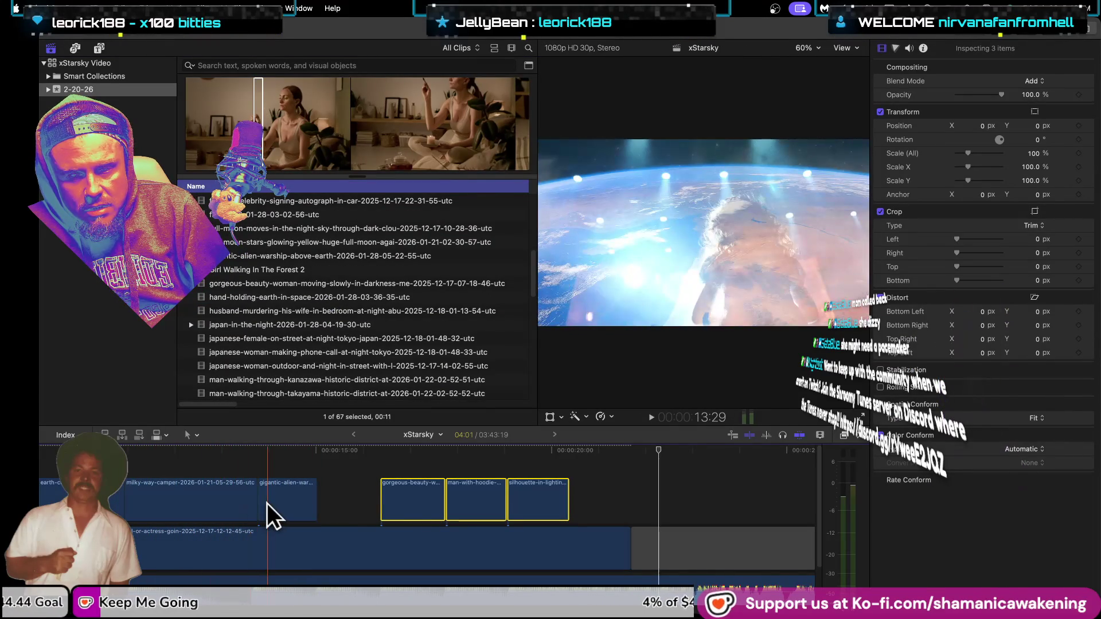
key(super+minus)
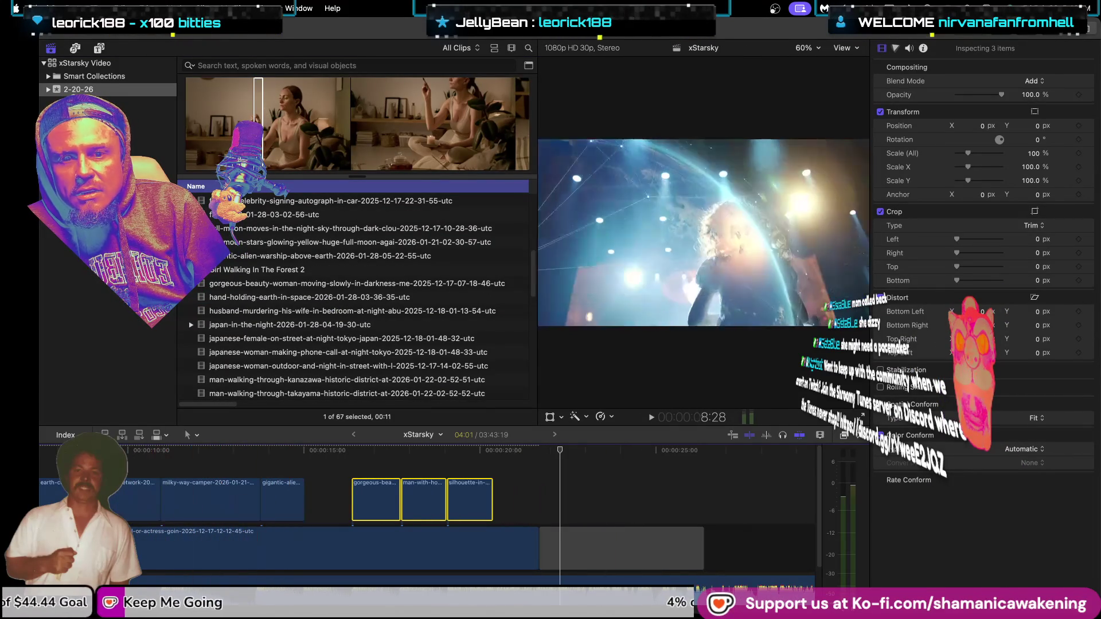
key(super+minus)
key(super+minus)
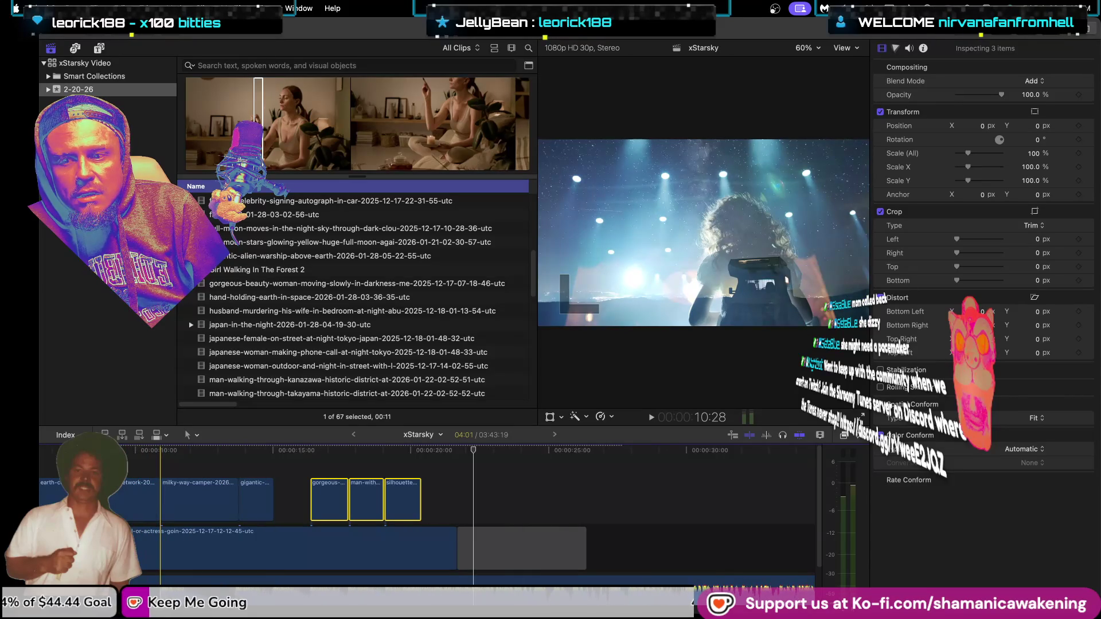
key(Home)
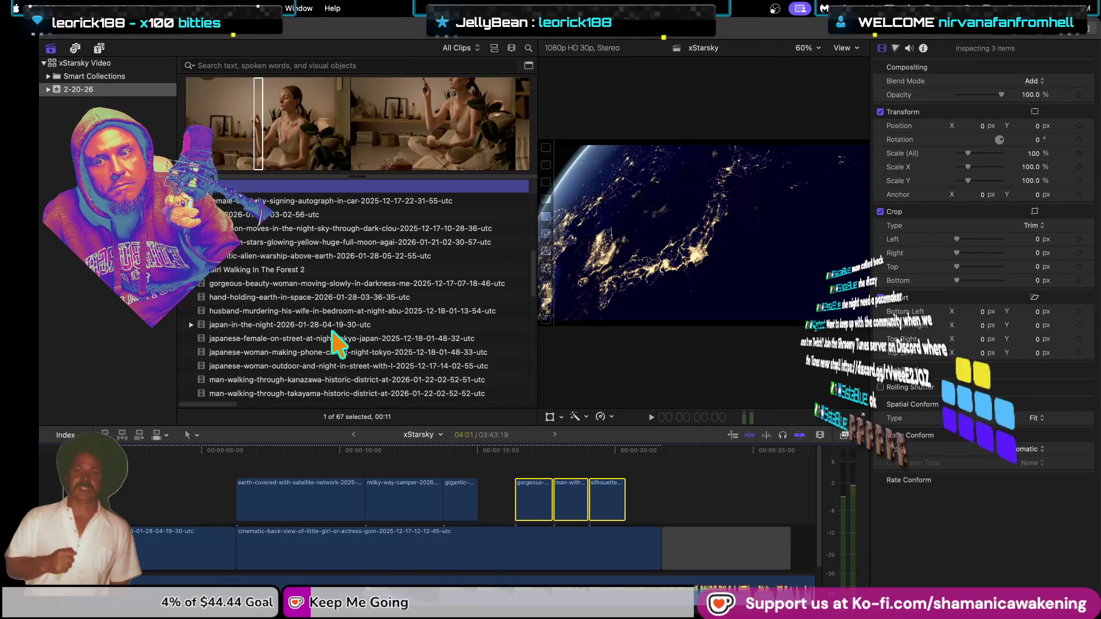
Step: Preview the Japanese-female and full-moon clips, then add a full-moon range into the gap after gigantic-alien
click(331, 338)
scroll(329, 331, up, 3)
scroll(339, 316, up, 3)
click(346, 308)
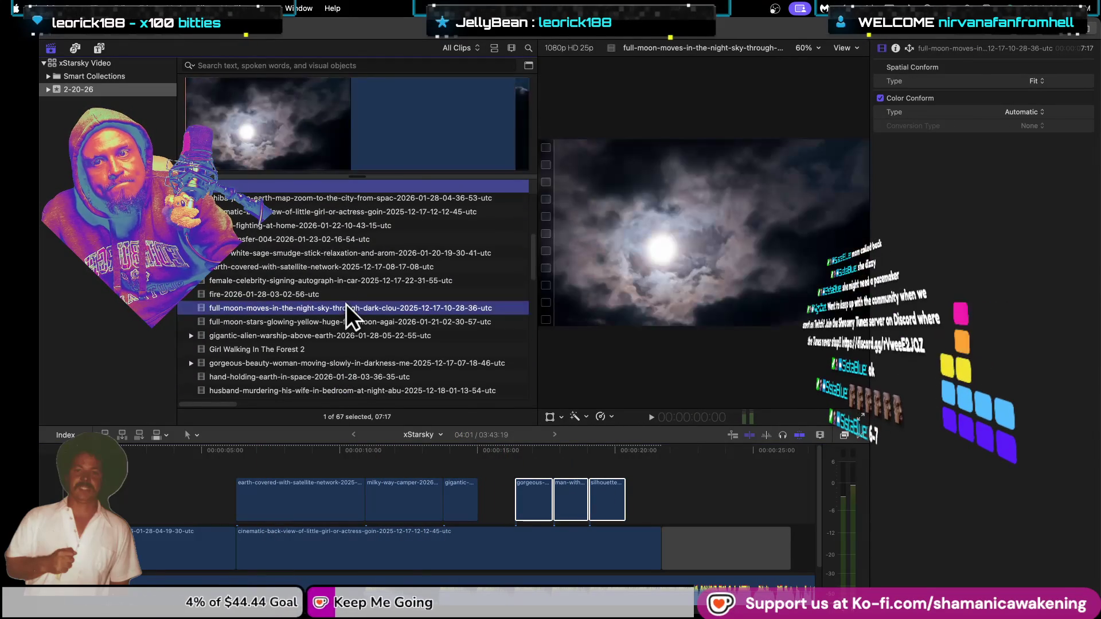
scroll(346, 304, up, 1)
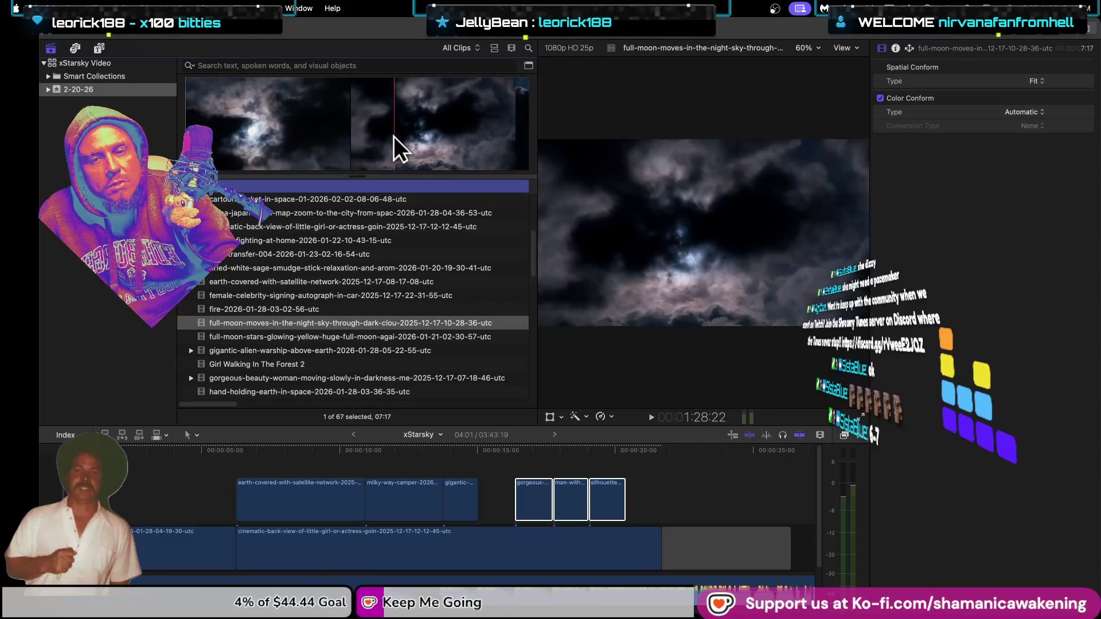
mouse_move(216, 139)
mouse_down()
mouse_move(298, 139)
mouse_move(480, 459)
mouse_move(515, 470)
mouse_up()
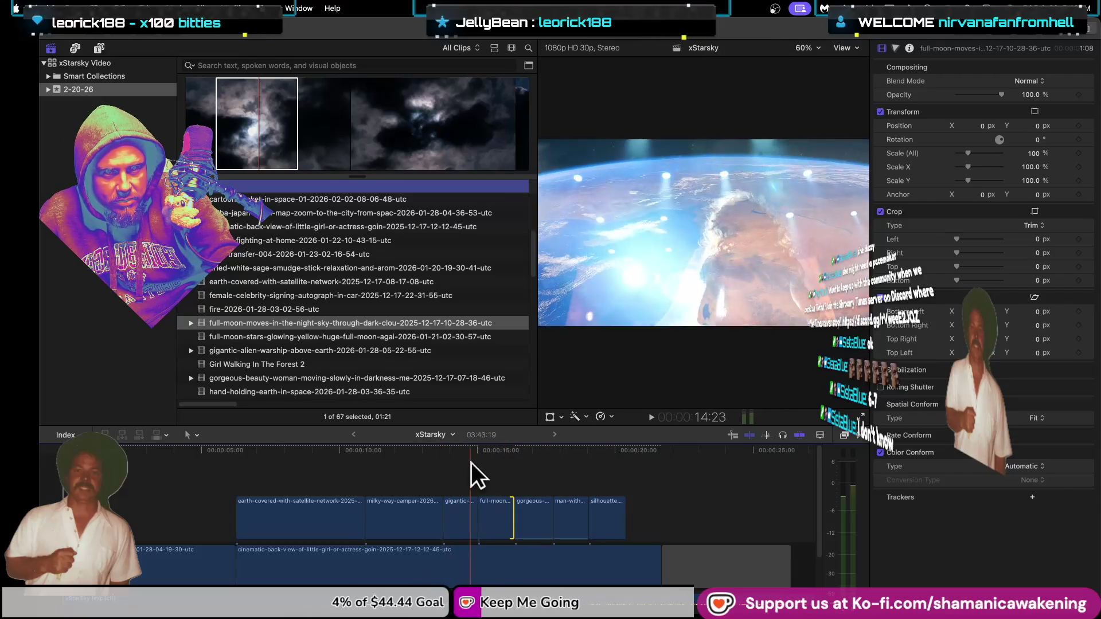
Step: Set the full-moon clip's blend mode to Add and play the montage to preview it
click(490, 513)
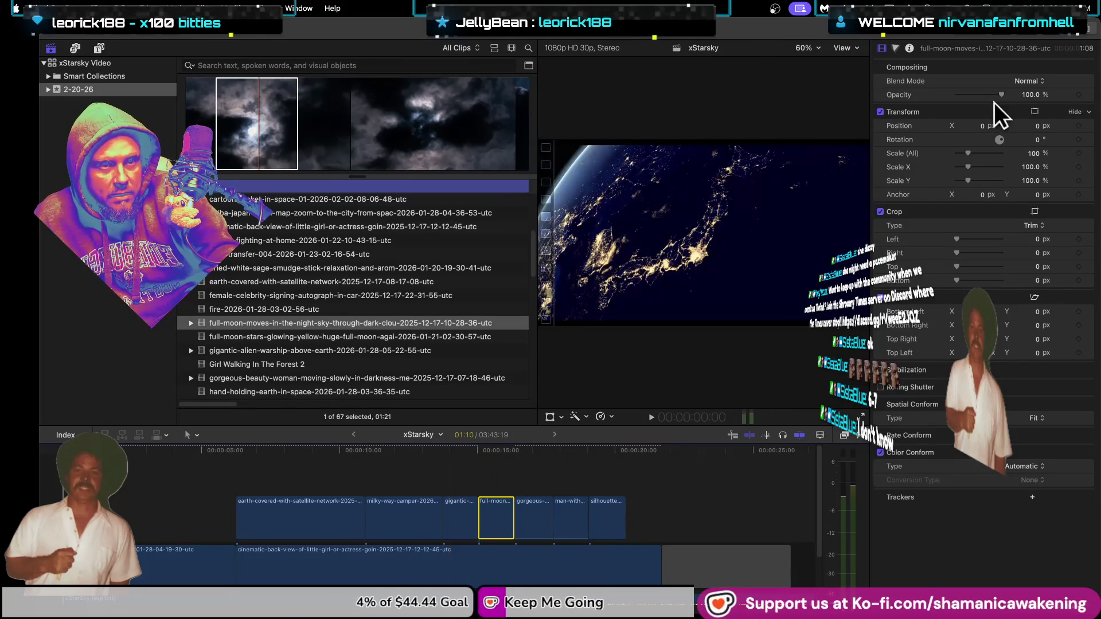
click(1025, 82)
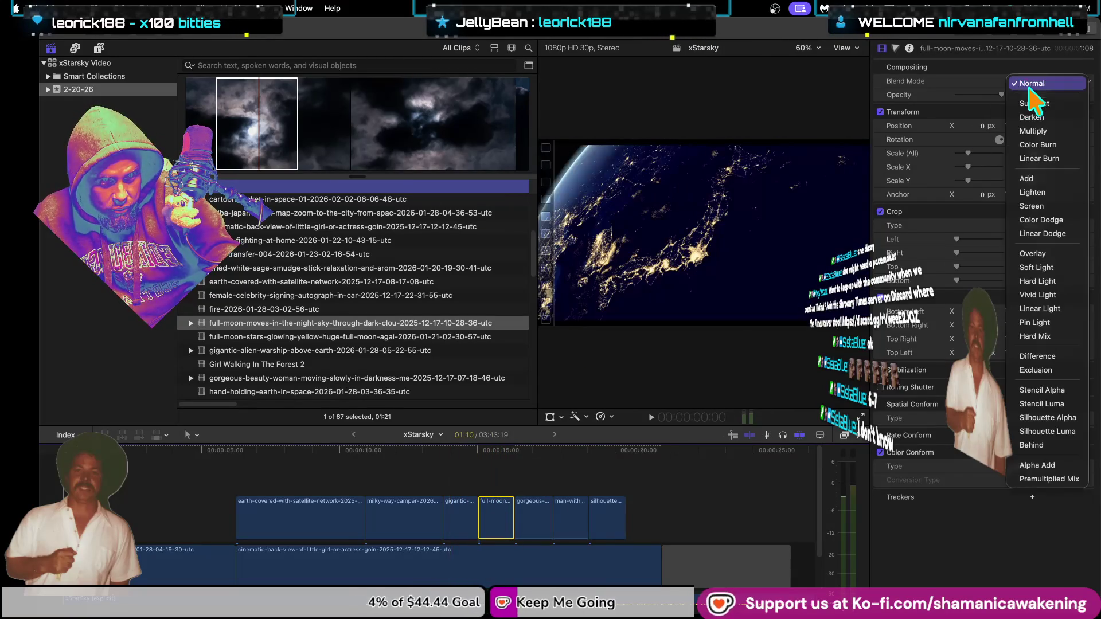
click(1058, 176)
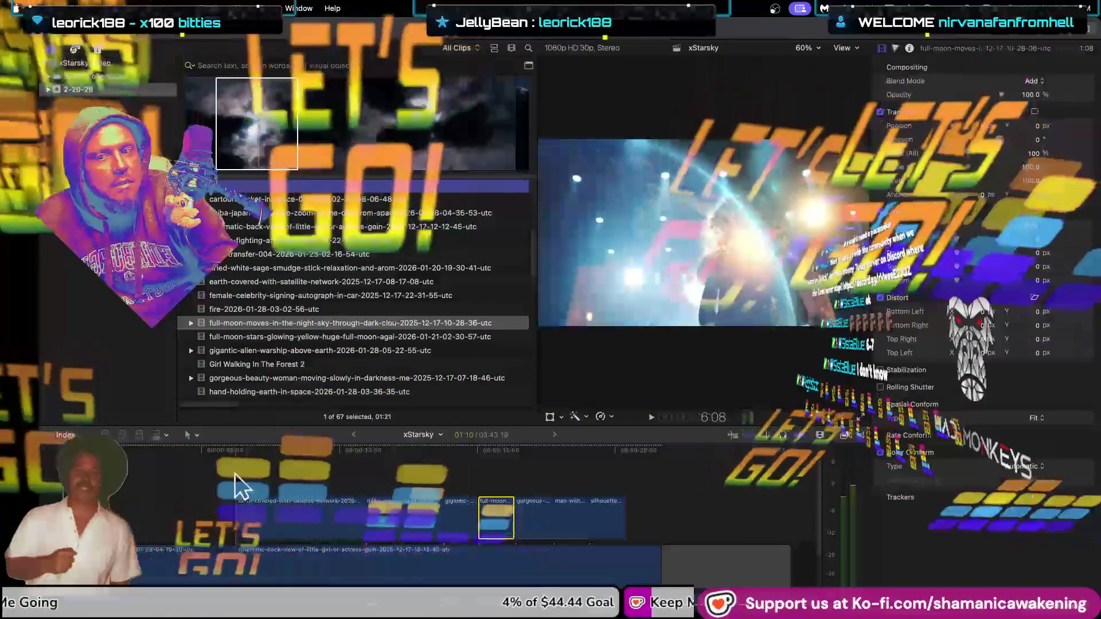
click(232, 473)
key(space)
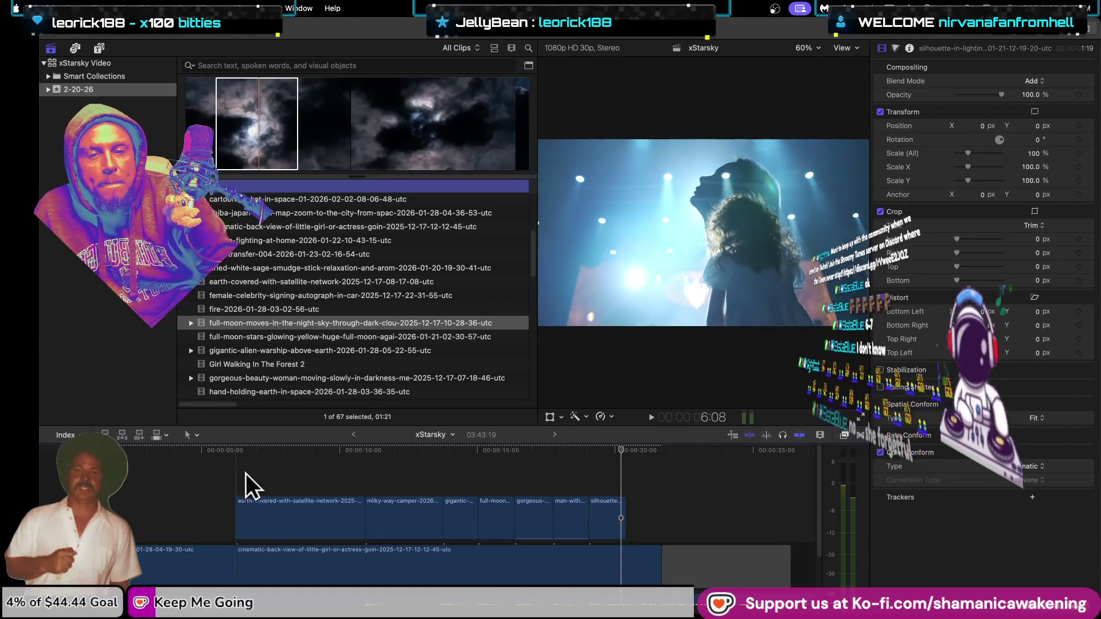
Step: Zoom in on the silhouette-in-lighting clip, play through it, and switch to the Blade tool
click(605, 522)
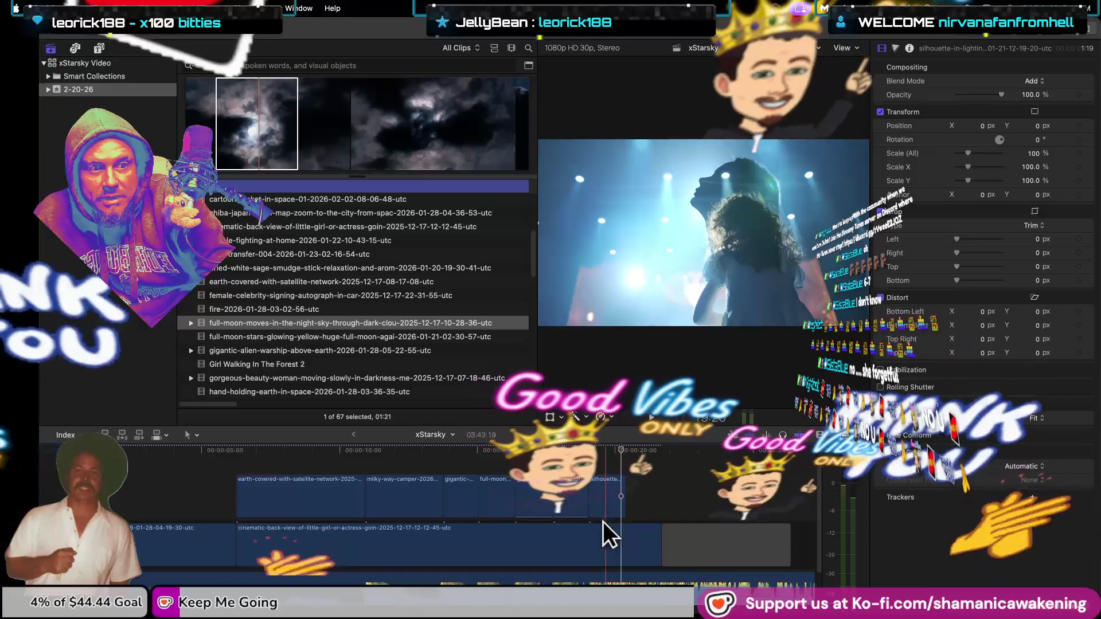
scroll(564, 515, down, 2)
scroll(625, 487, down, 3)
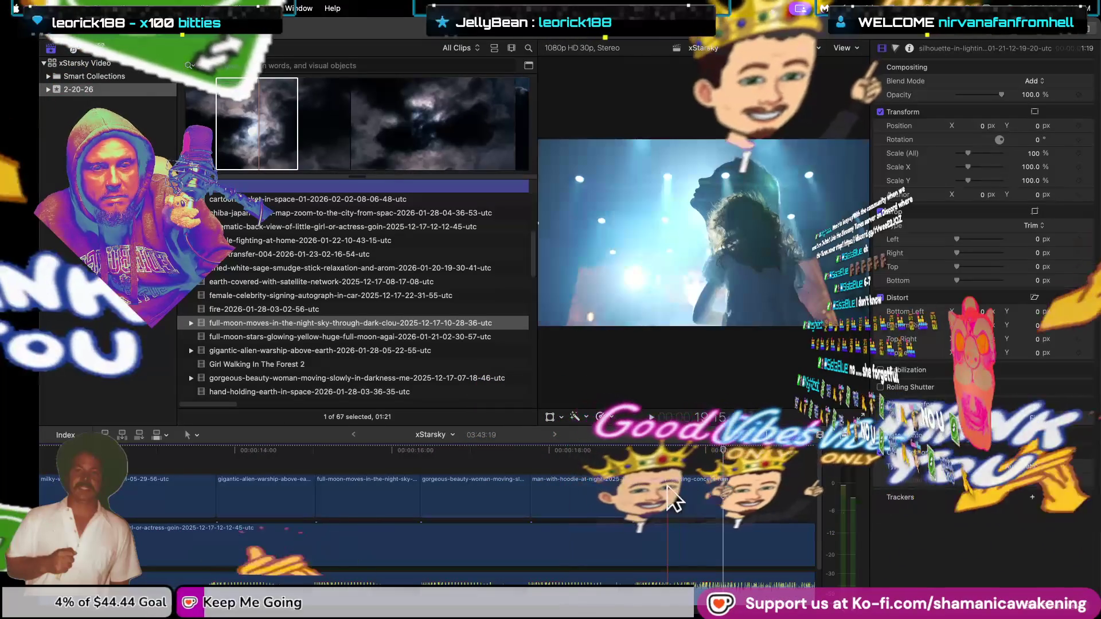
click(632, 451)
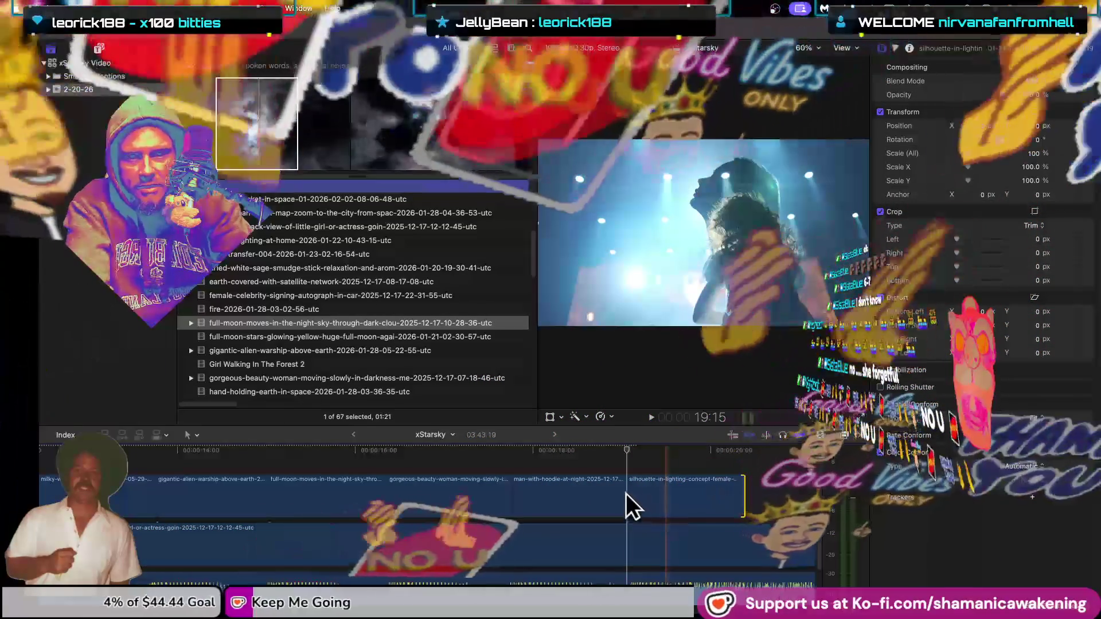
scroll(622, 471, down, 1)
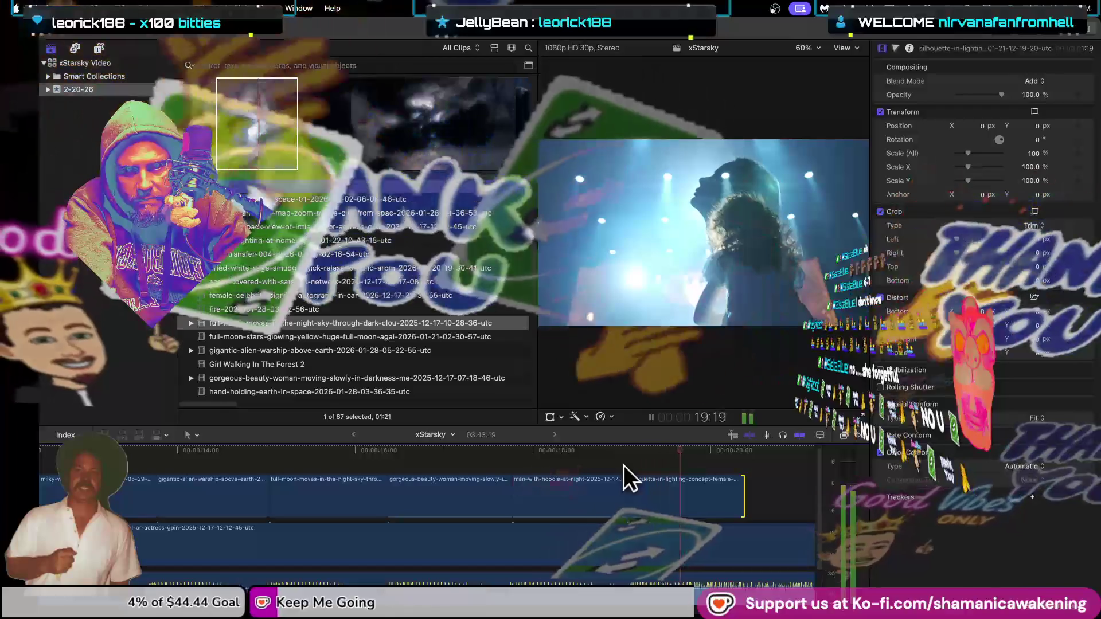
key(space)
click(642, 480)
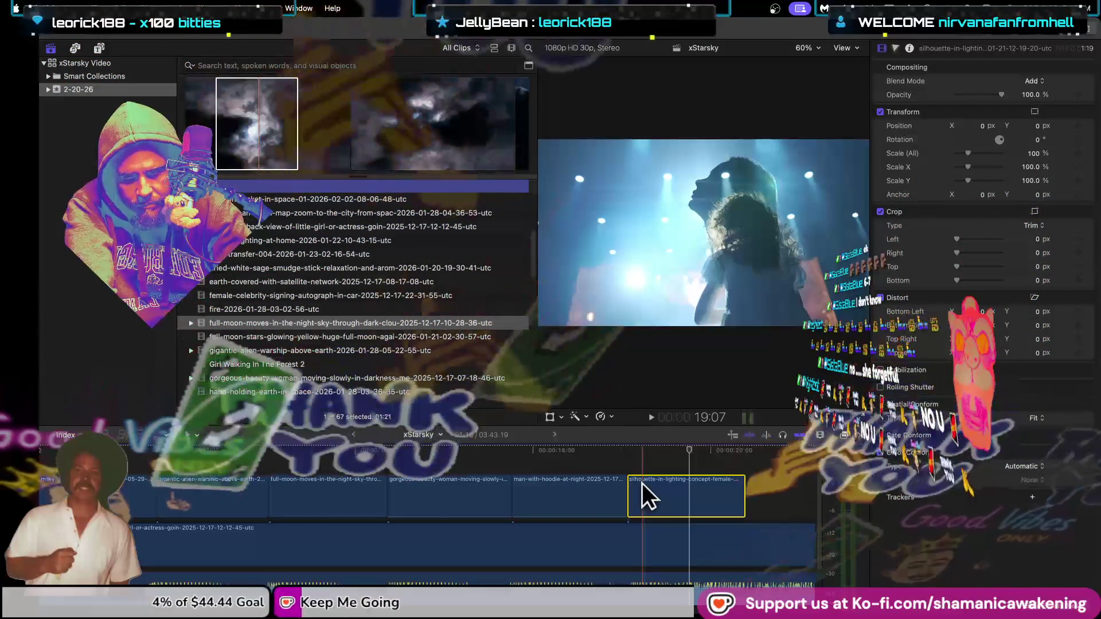
key(b)
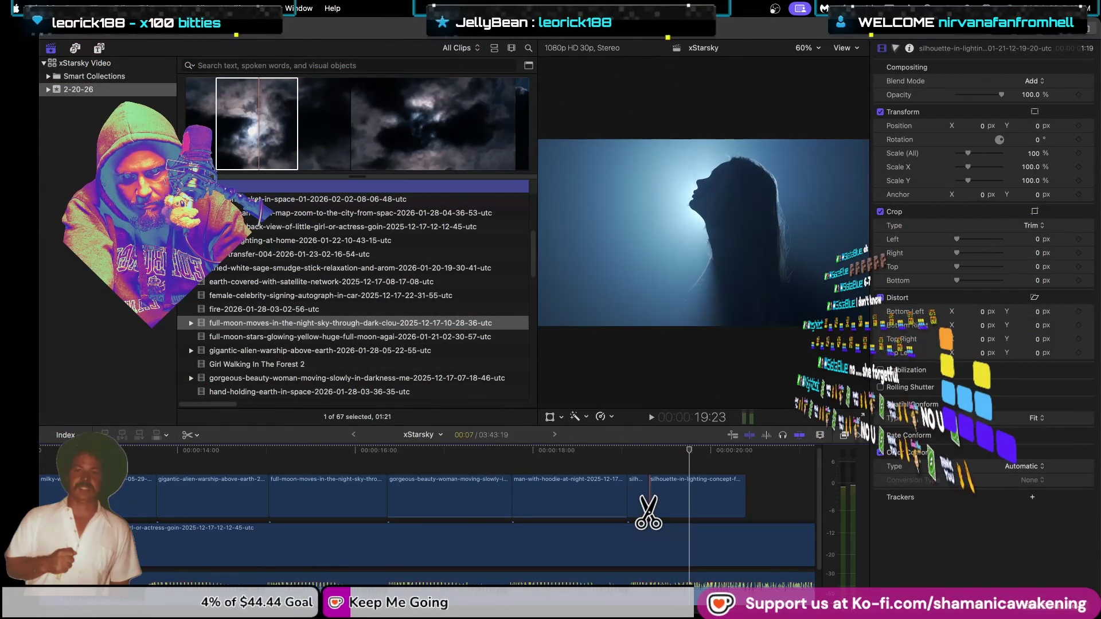
Step: Blade the silhouette clip into four short pieces and delete two alternate pieces
click(670, 497)
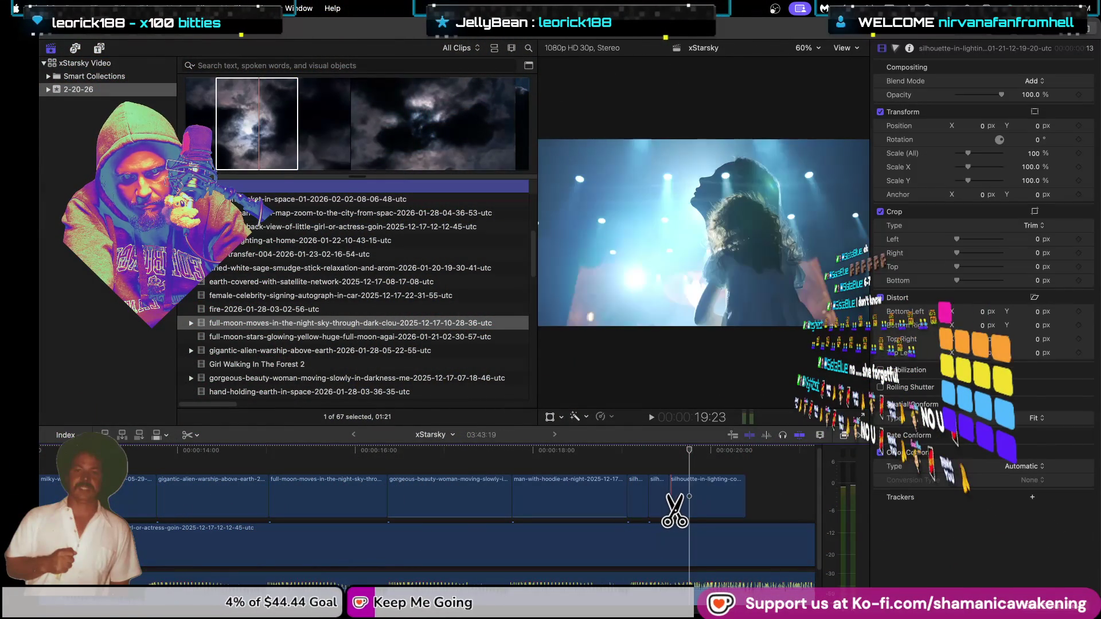
click(690, 496)
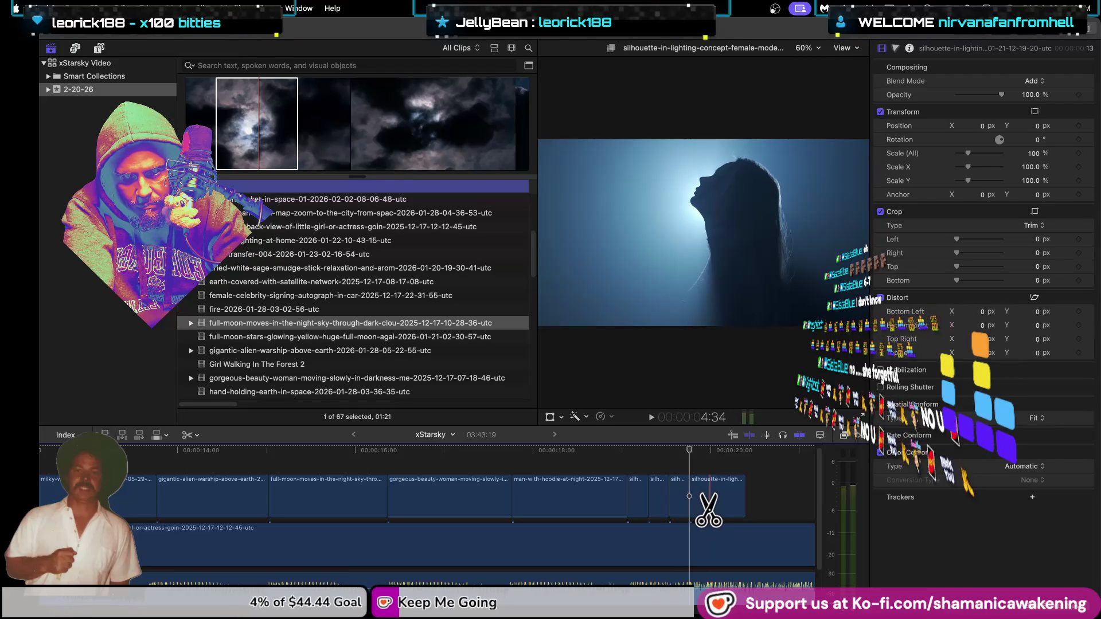
click(709, 497)
click(726, 496)
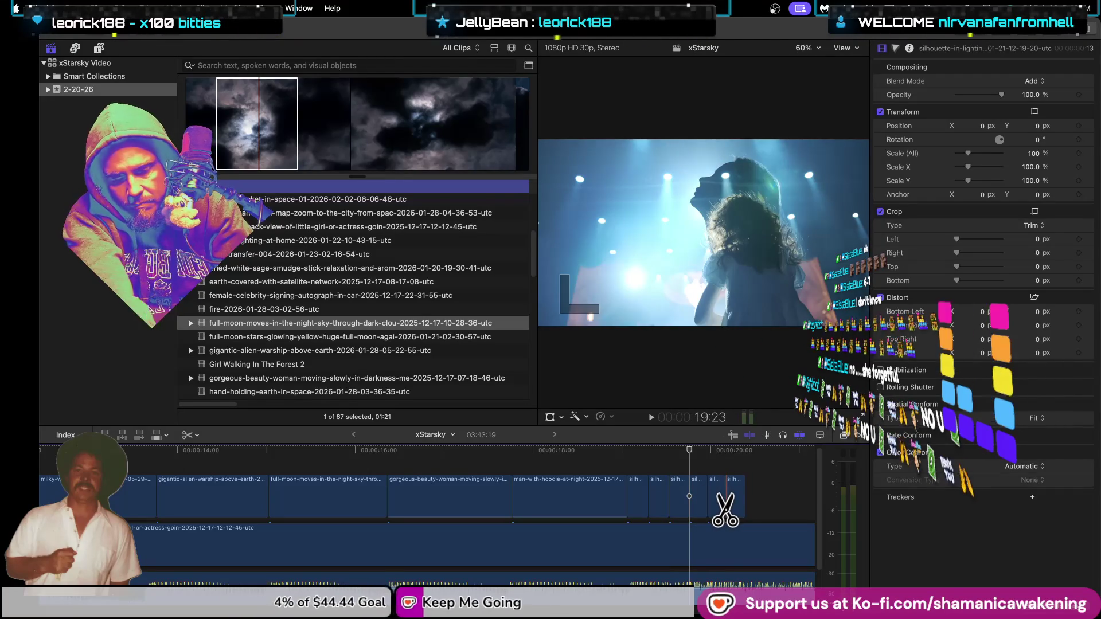
key(a)
click(659, 500)
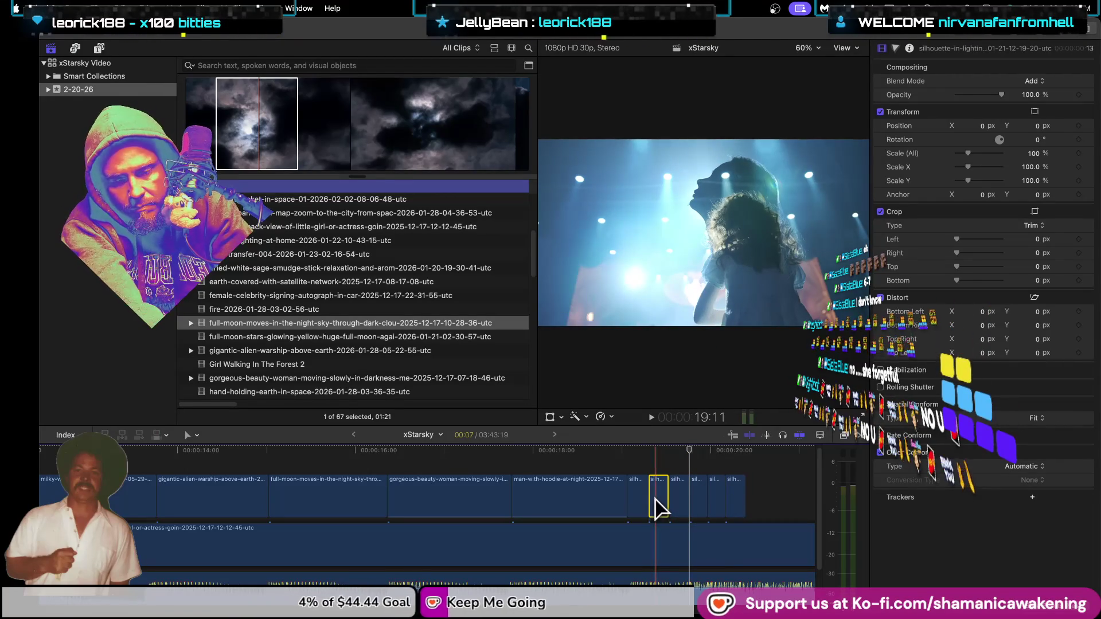
key(Delete)
click(696, 504)
key(Delete)
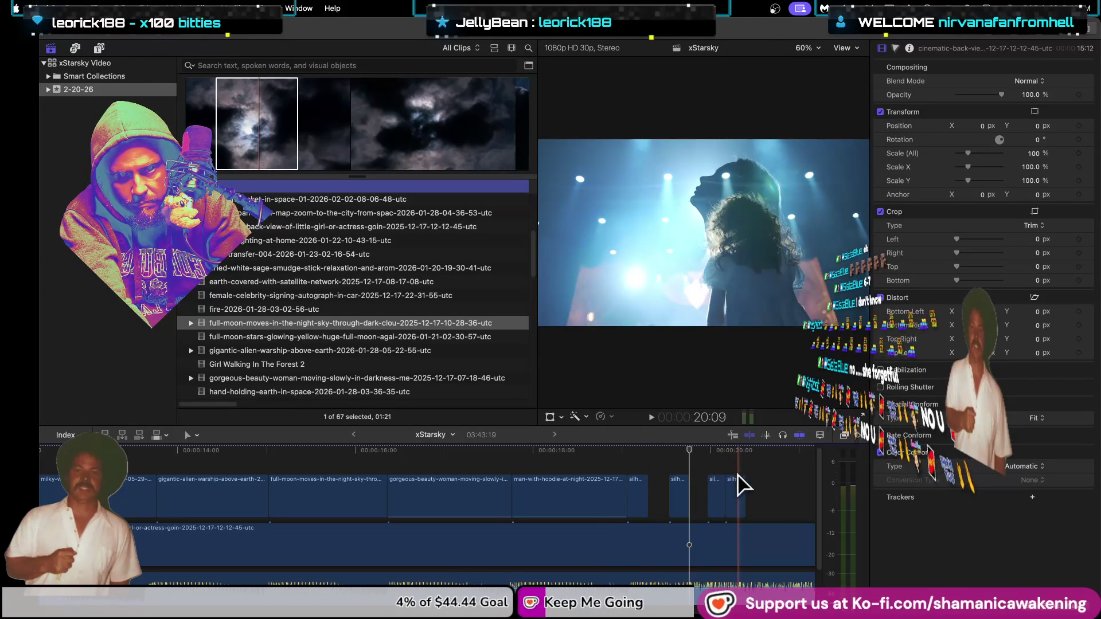
Step: Trim and nudge the remaining silhouette pieces to adjust their lengths and positions
drag(735, 503, 757, 504)
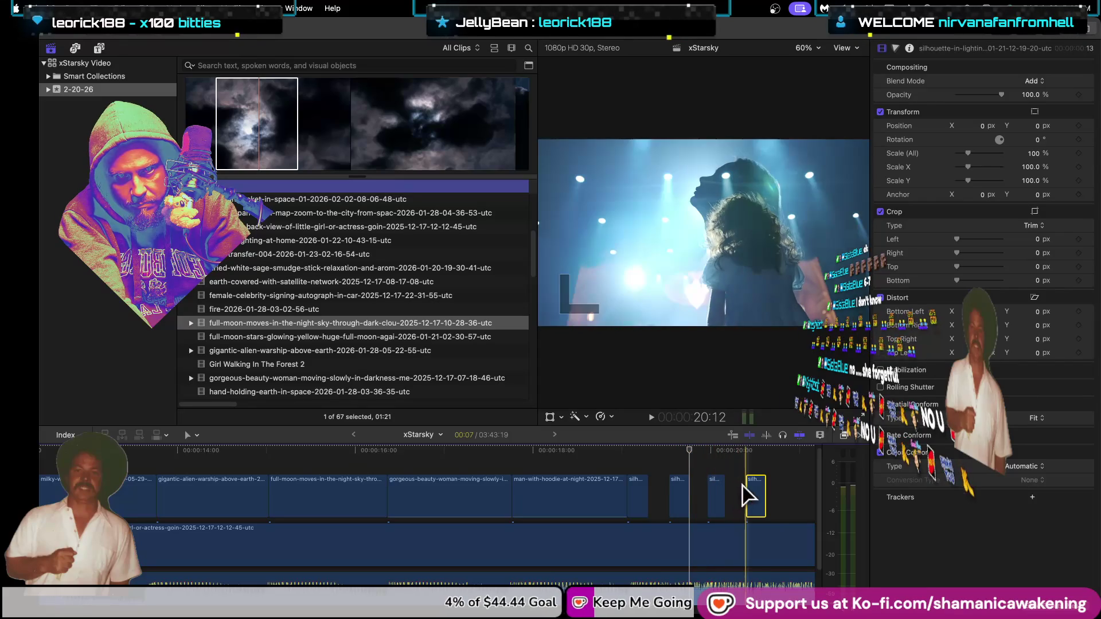
mouse_move(765, 493)
mouse_down()
mouse_move(786, 493)
mouse_move(750, 499)
mouse_move(770, 505)
mouse_up()
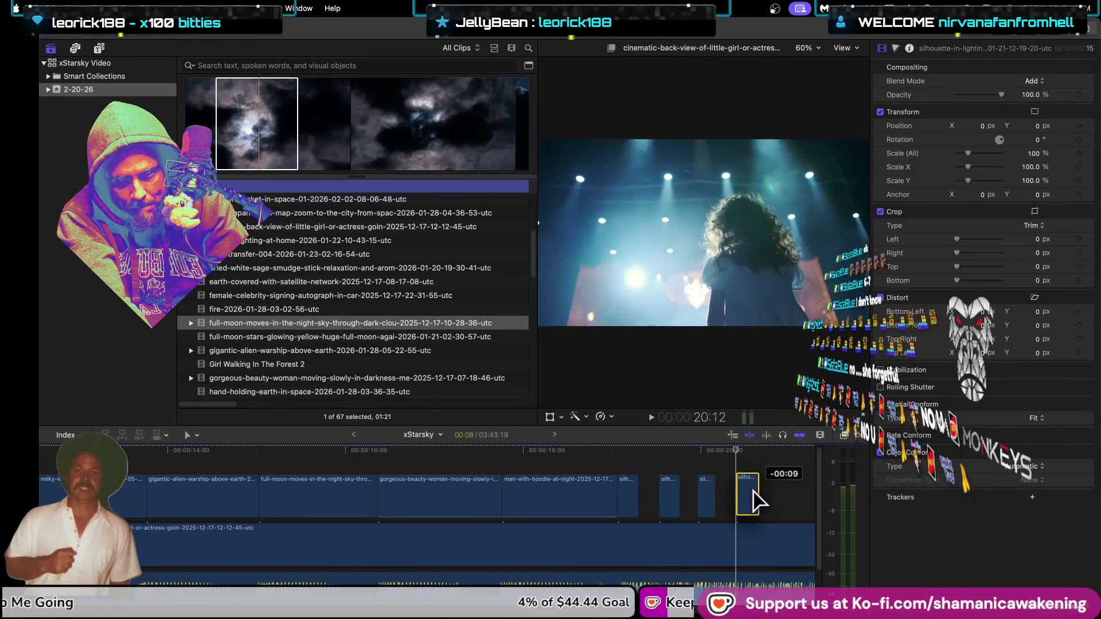
click(741, 494)
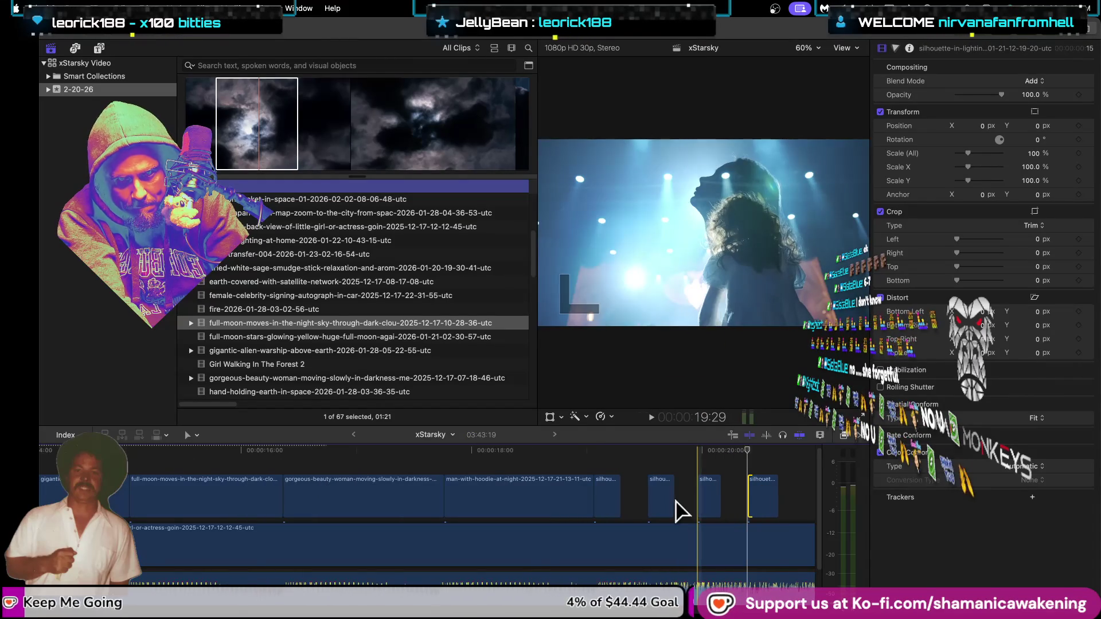
click(768, 504)
mouse_move(768, 503)
mouse_down()
mouse_move(743, 495)
mouse_move(764, 502)
mouse_up()
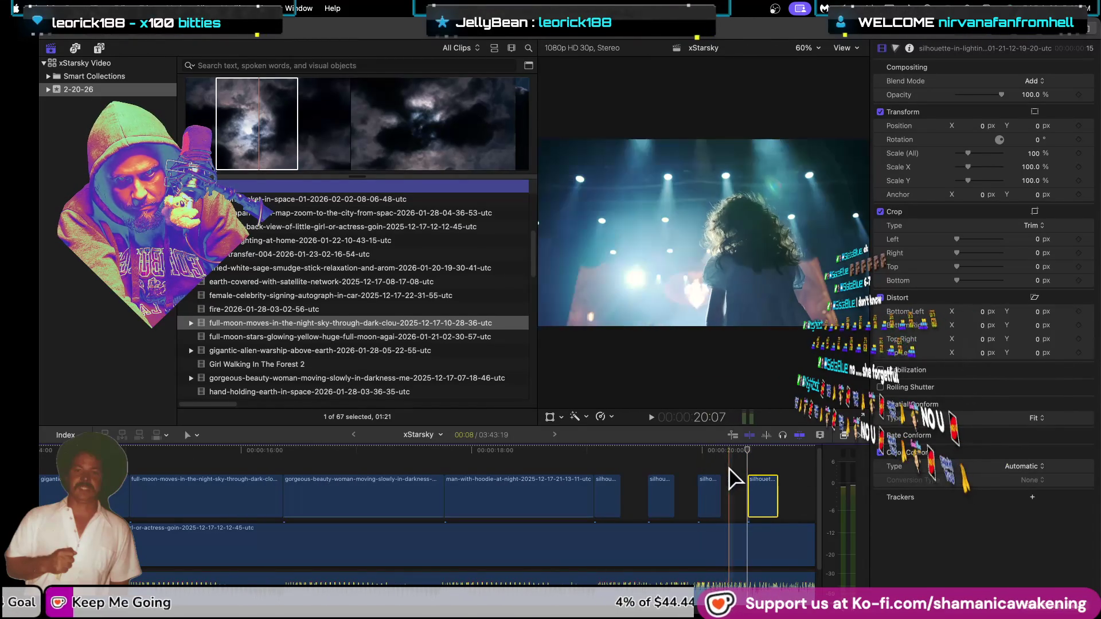
drag(775, 495, 765, 492)
mouse_move(453, 497)
mouse_down()
mouse_move(751, 506)
mouse_move(458, 483)
mouse_up()
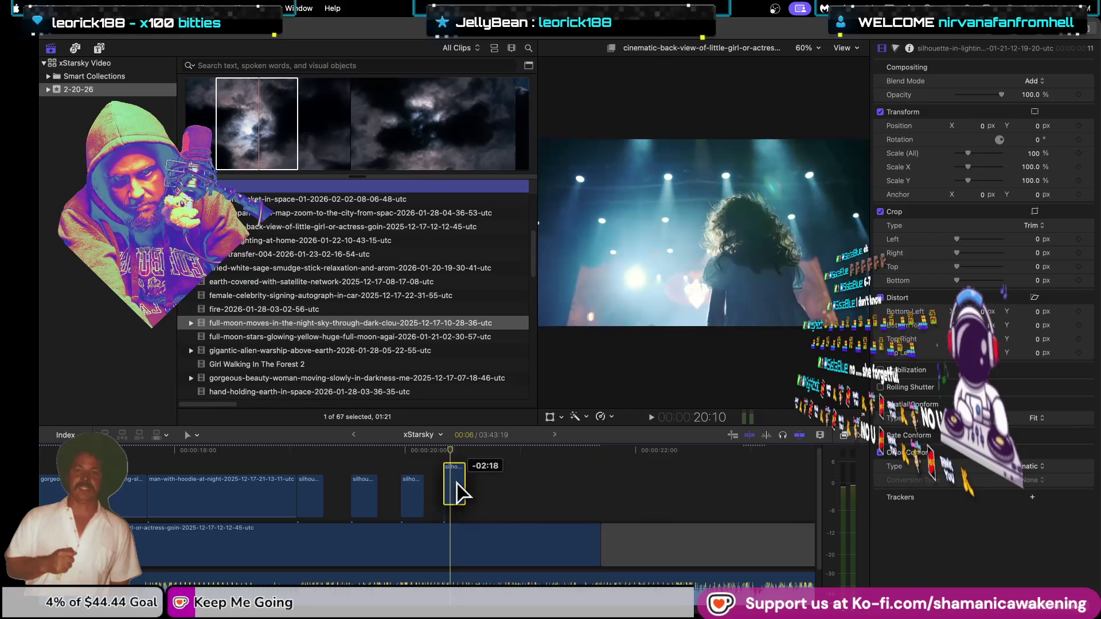
Step: Preview the chopped section, then marquee-select and delete all remaining silhouette pieces
click(305, 451)
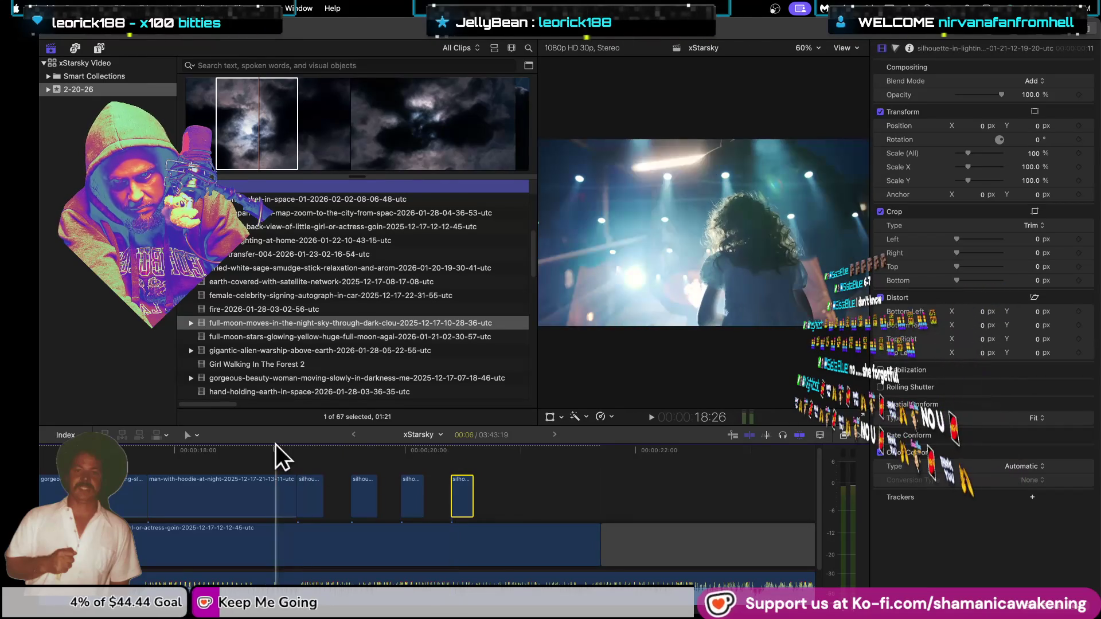
key(space)
key(space)
scroll(462, 516, up, 2)
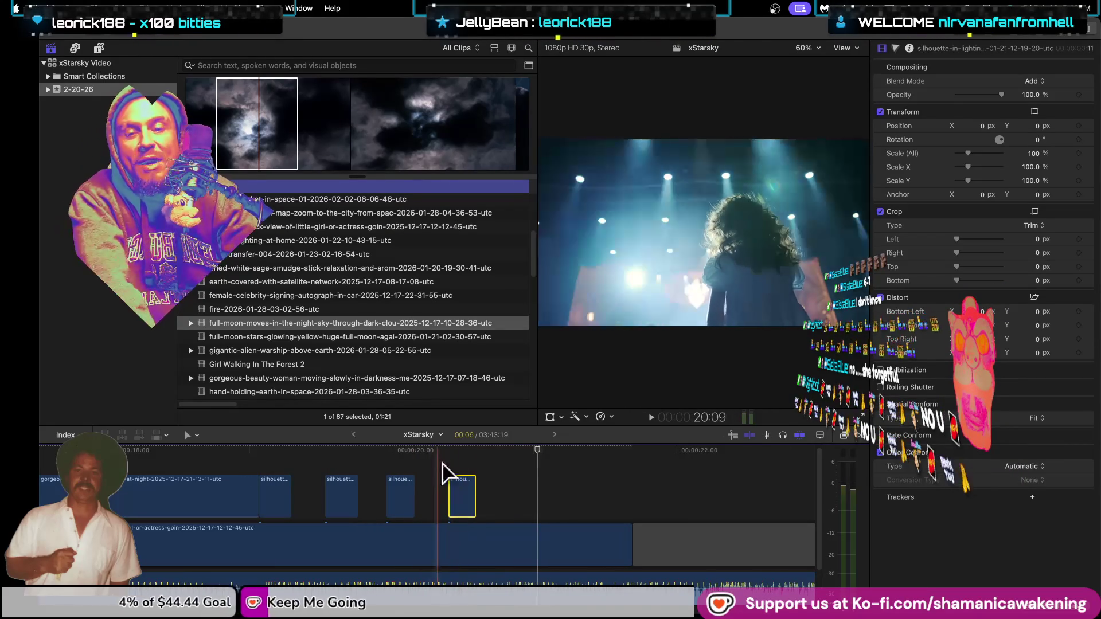
mouse_move(516, 492)
mouse_down()
mouse_move(332, 507)
mouse_move(595, 501)
mouse_move(465, 502)
mouse_up()
key(Delete)
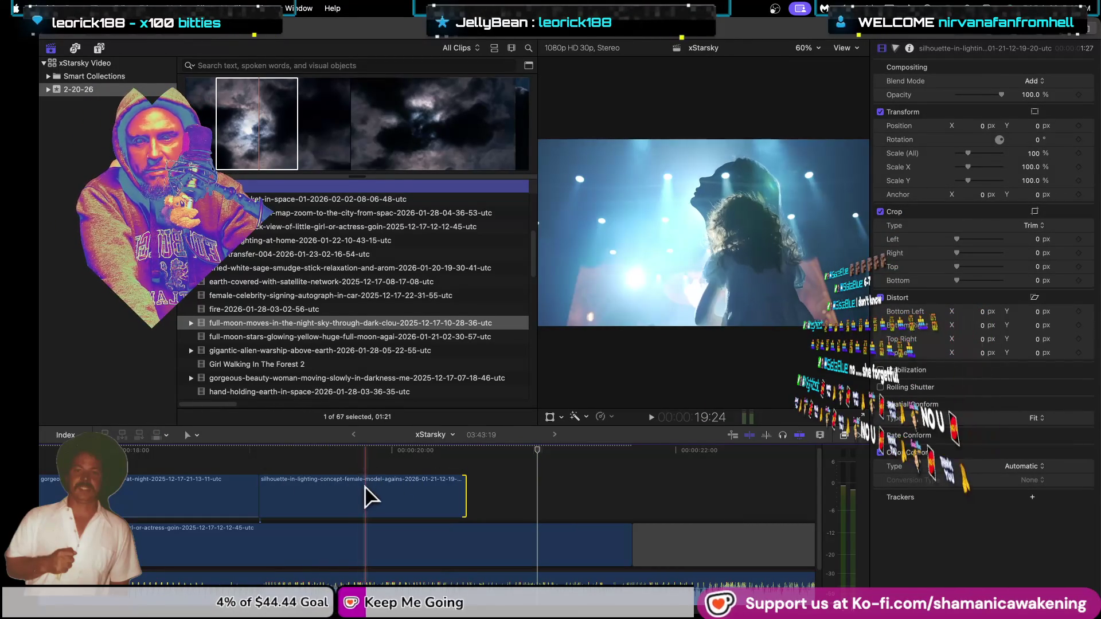
key(Delete)
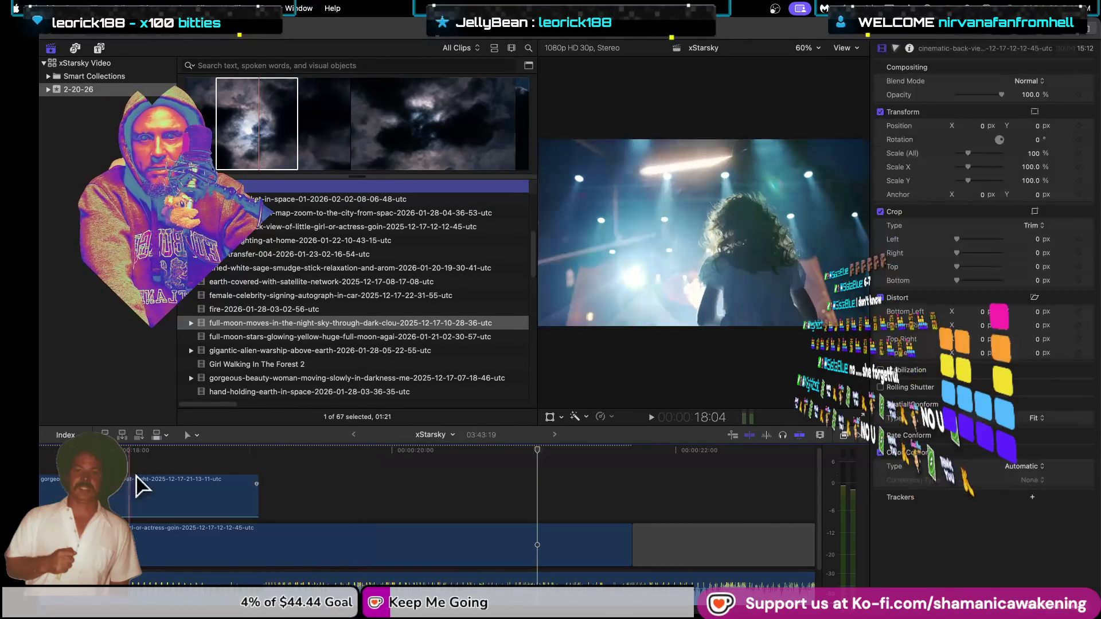
Step: Preview the full-moon-stars, earth-covered, dried-white-sage and data-transfer-004 clips in the browser
click(318, 337)
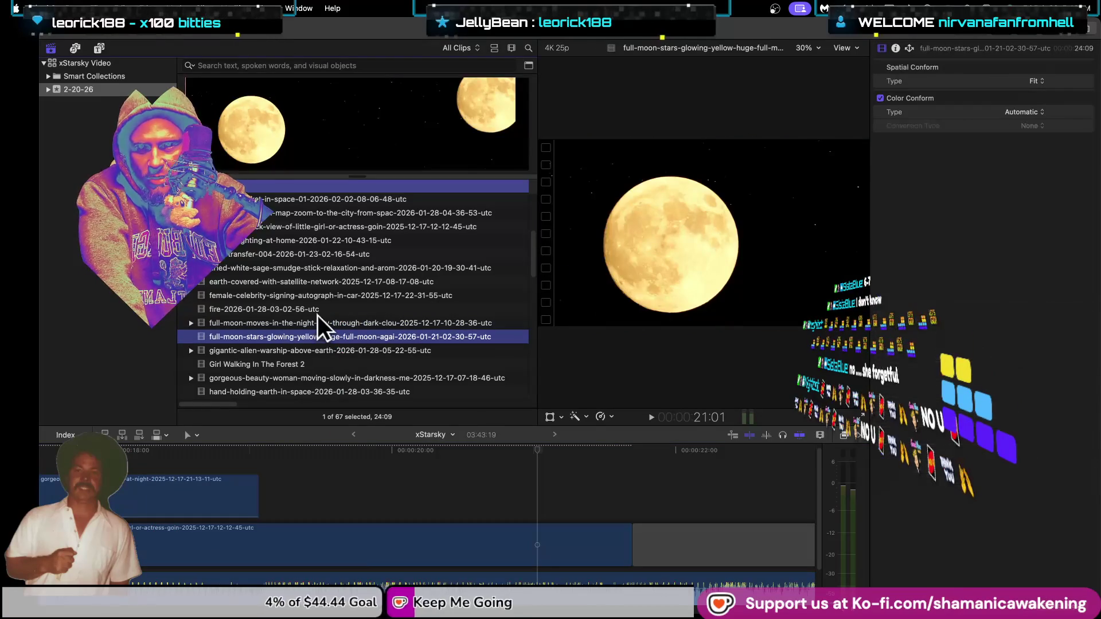
key(Up)
scroll(321, 309, up, 1)
click(323, 308)
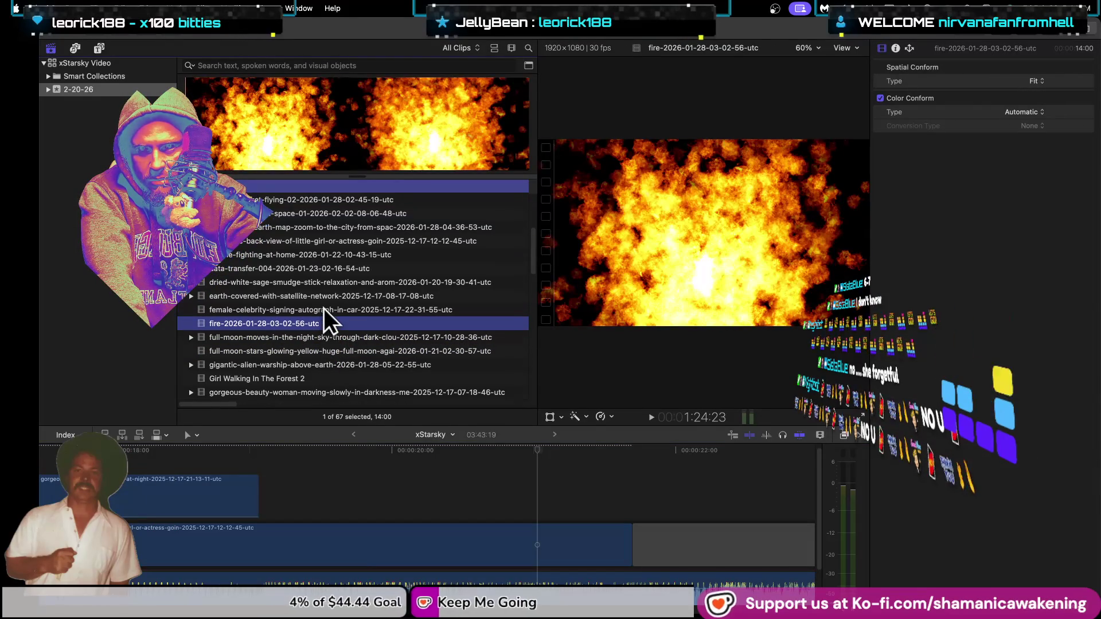
click(337, 294)
scroll(337, 295, up, 1)
click(337, 294)
click(337, 305)
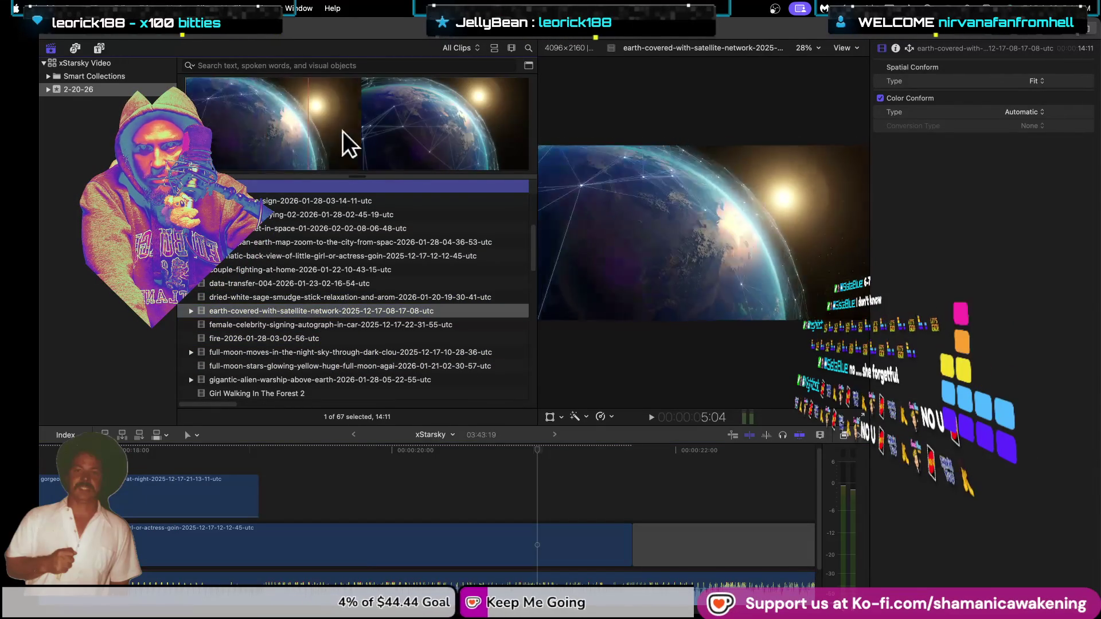
scroll(387, 276, up, 1)
click(370, 302)
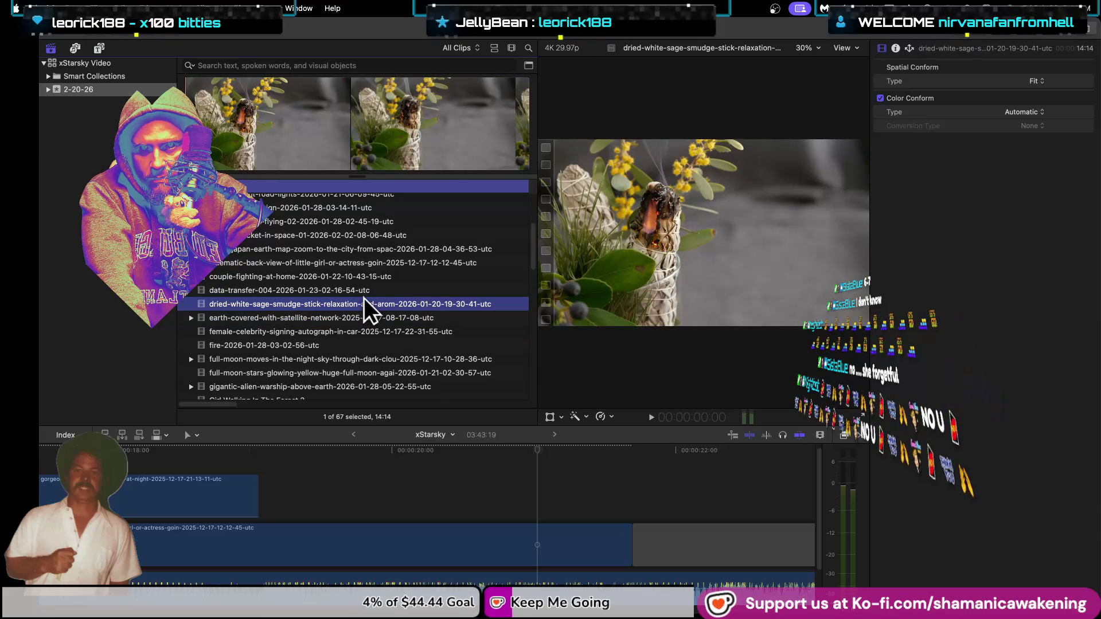
click(362, 292)
Step: Select the cinematic-back-view clip, then load the chiba-japan-earth-map-zoom clip
scroll(363, 293, up, 1)
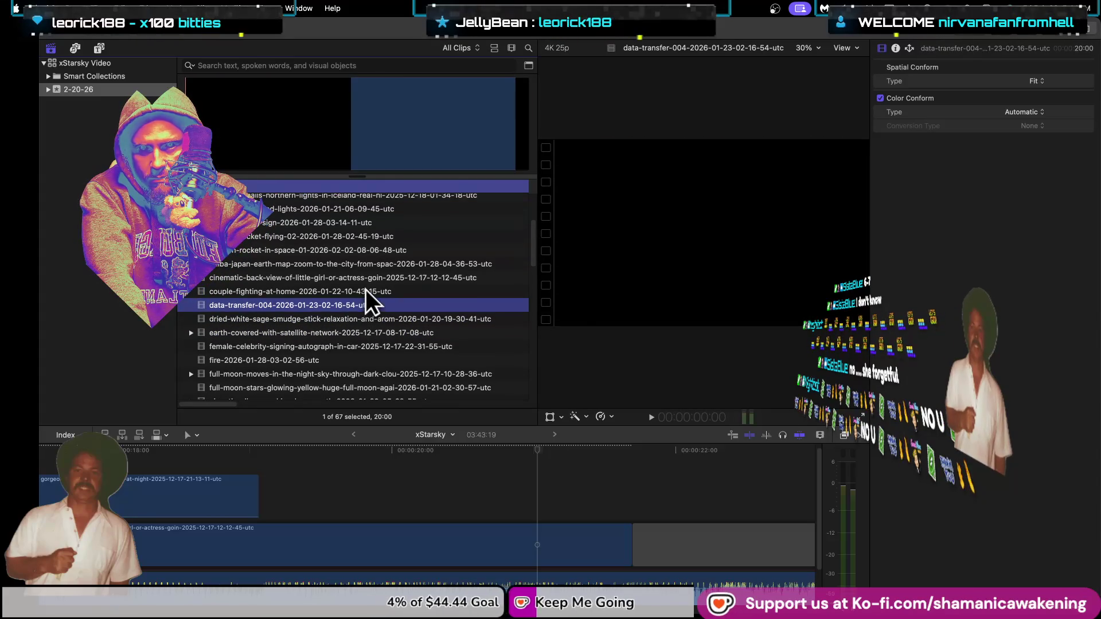
click(364, 290)
scroll(342, 291, up, 1)
click(347, 288)
scroll(346, 288, up, 1)
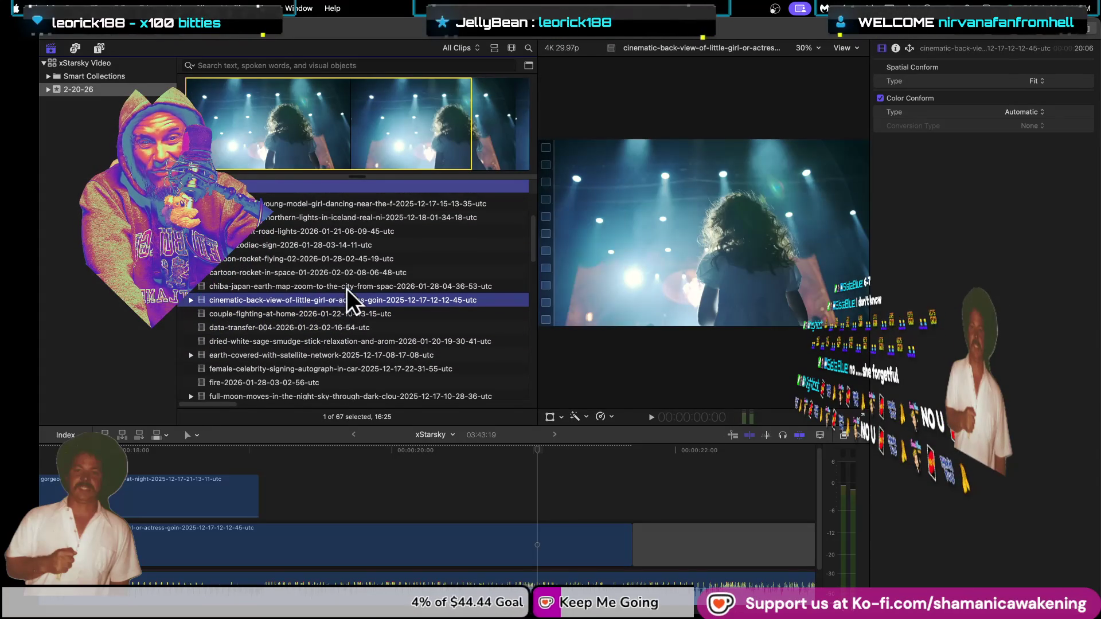
click(225, 284)
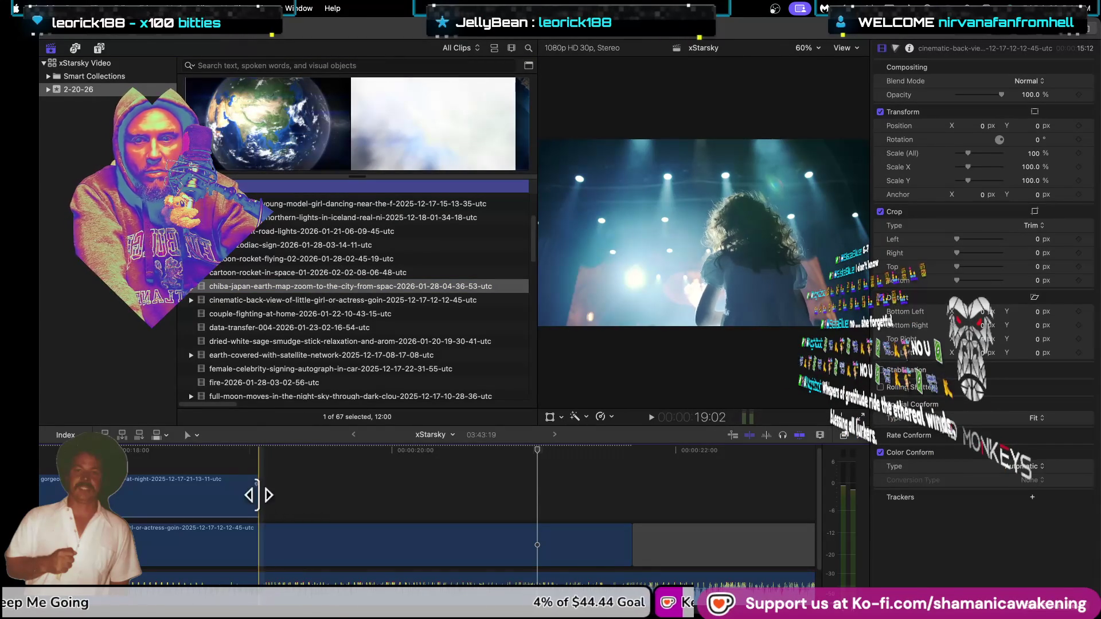
Step: Add a marked range of the chiba earth clip after man-with-hoodie, then trim and reposition it
drag(219, 136, 469, 136)
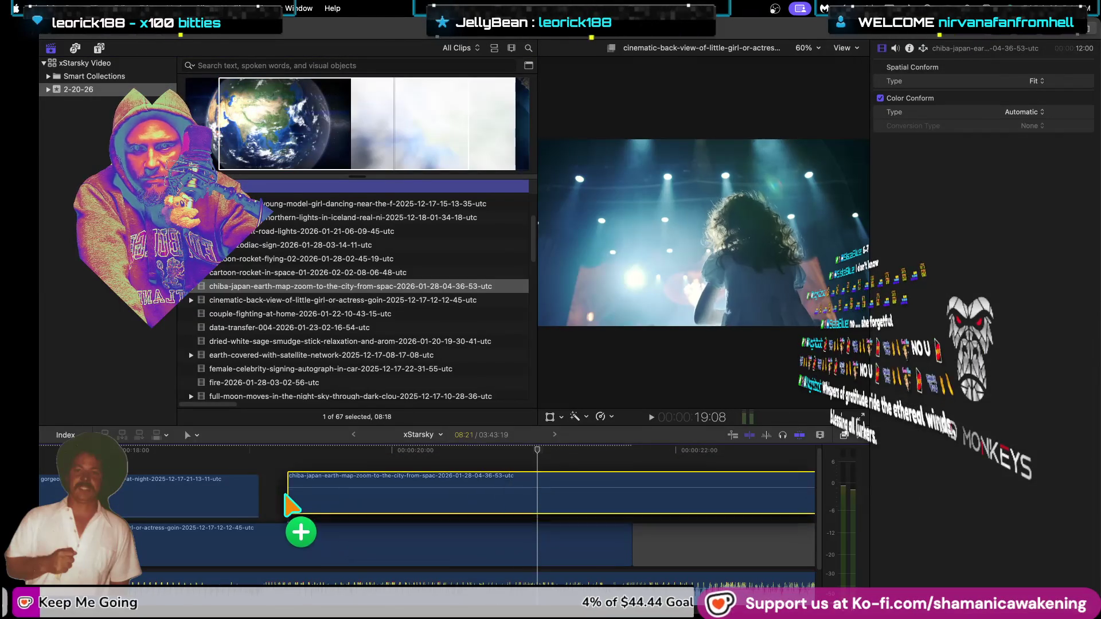
drag(408, 309, 280, 491)
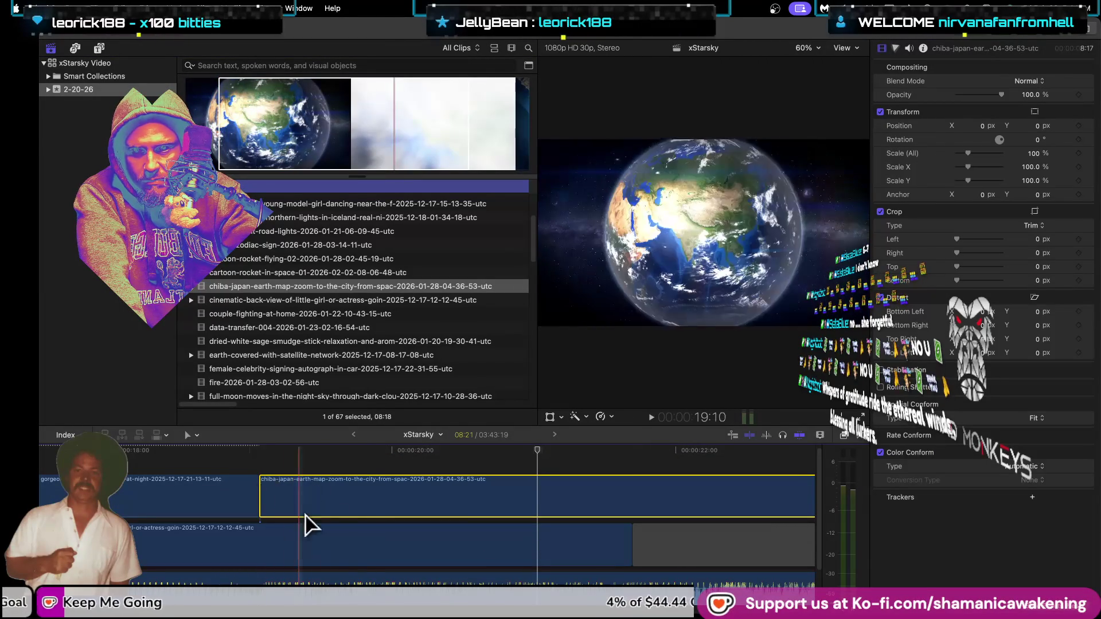
scroll(365, 497, down, 3)
scroll(365, 497, down, 3)
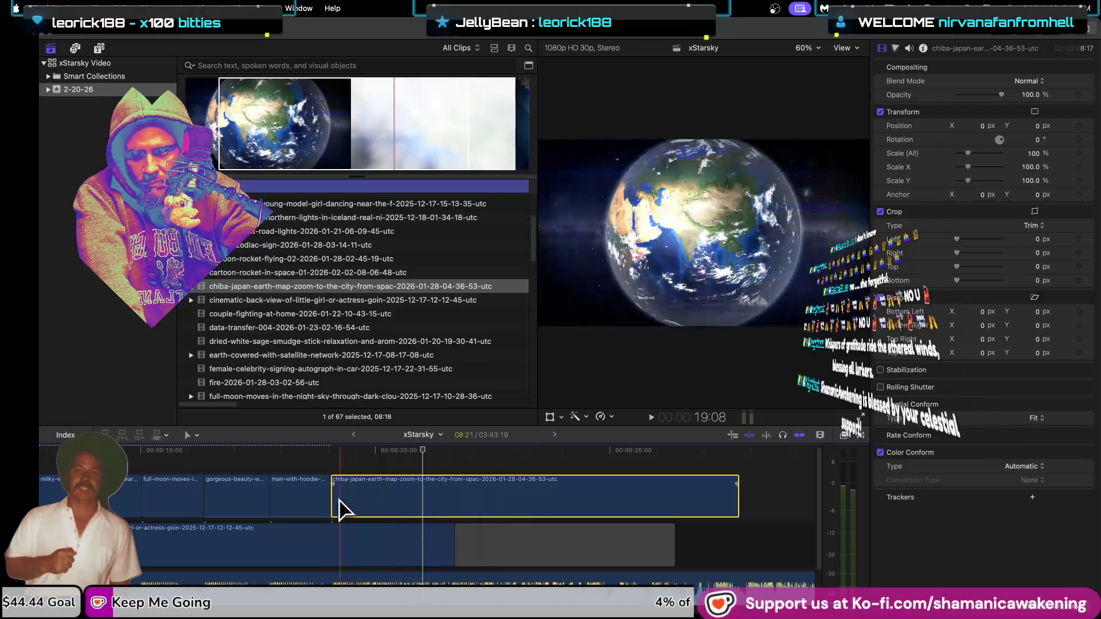
drag(333, 500, 549, 502)
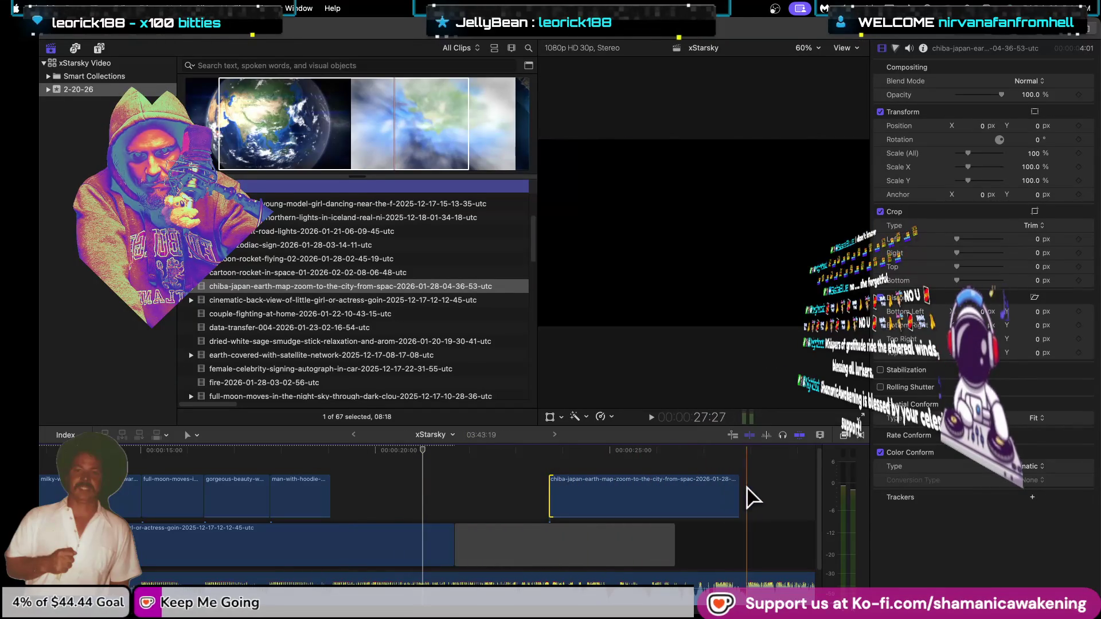
drag(695, 504, 474, 499)
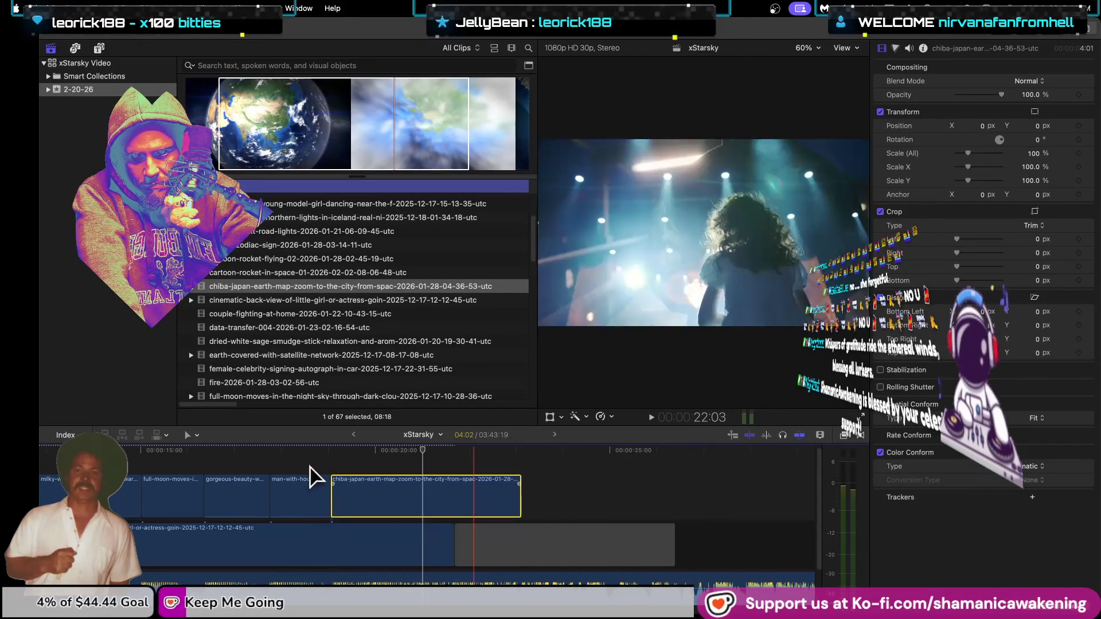
key(space)
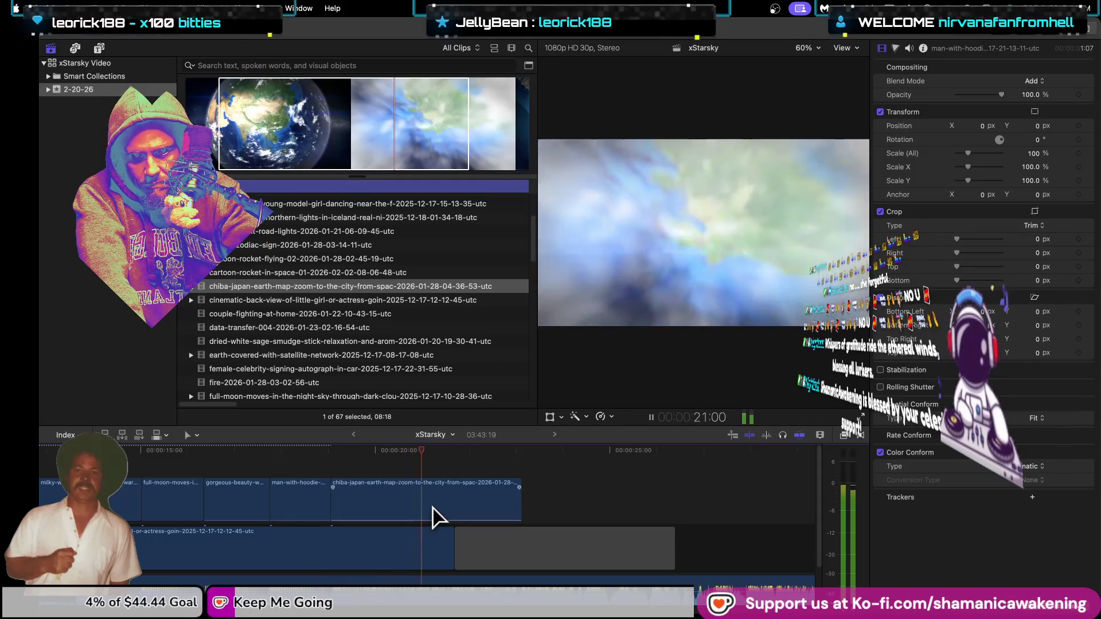
drag(427, 509, 505, 504)
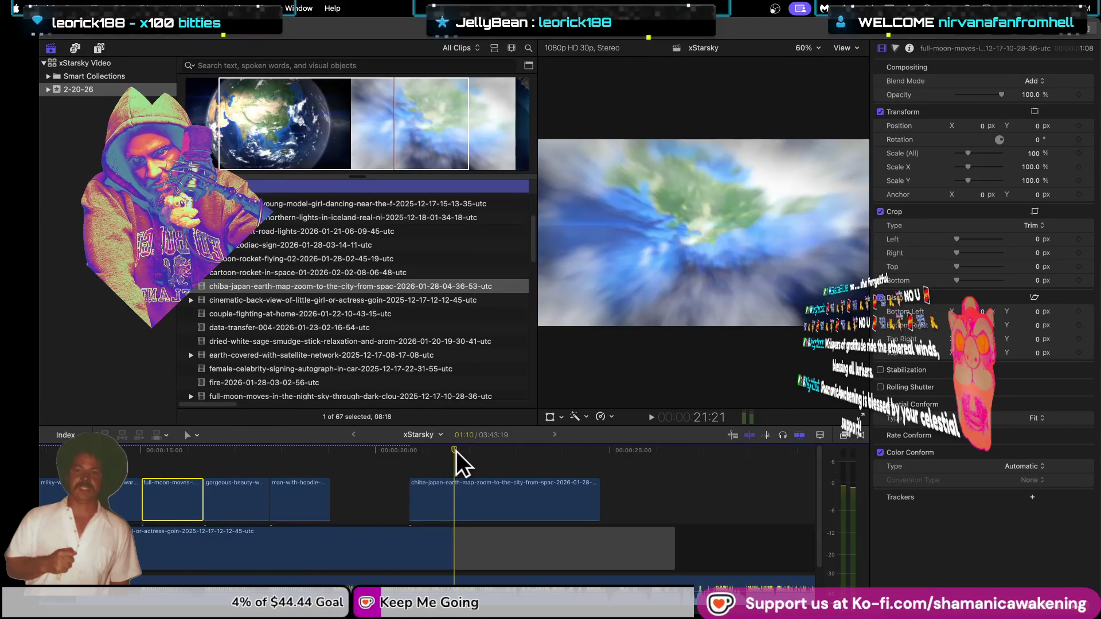
Step: Return the playhead to about 15:01 and mark a 00:24 range on the earth clip
click(396, 454)
click(141, 458)
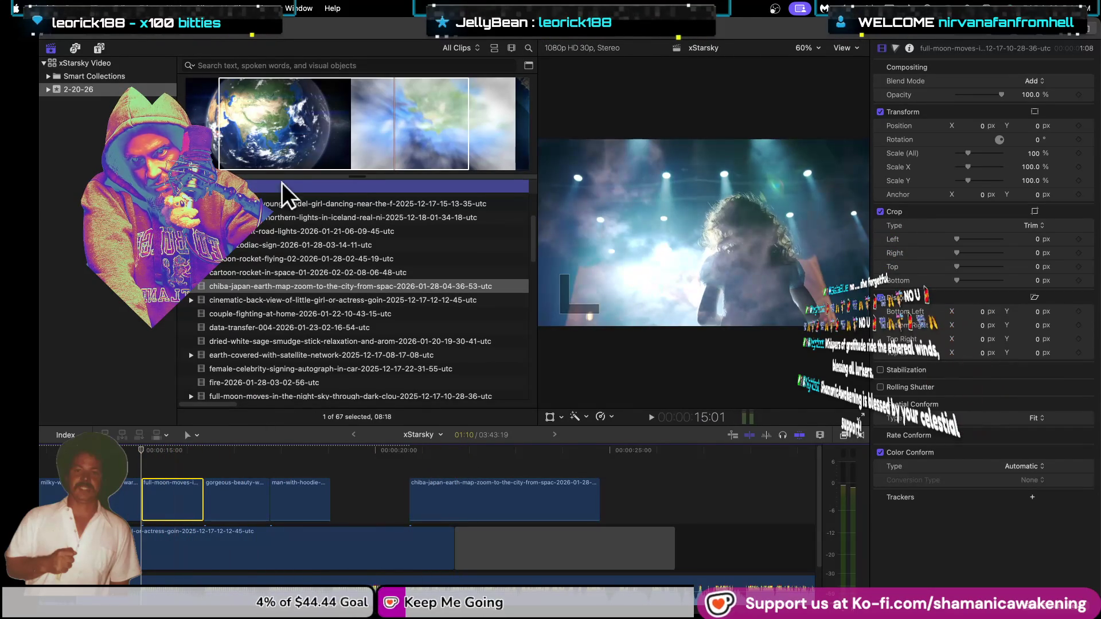
click(468, 126)
mouse_move(468, 126)
mouse_down()
mouse_move(245, 141)
mouse_move(160, 470)
mouse_up()
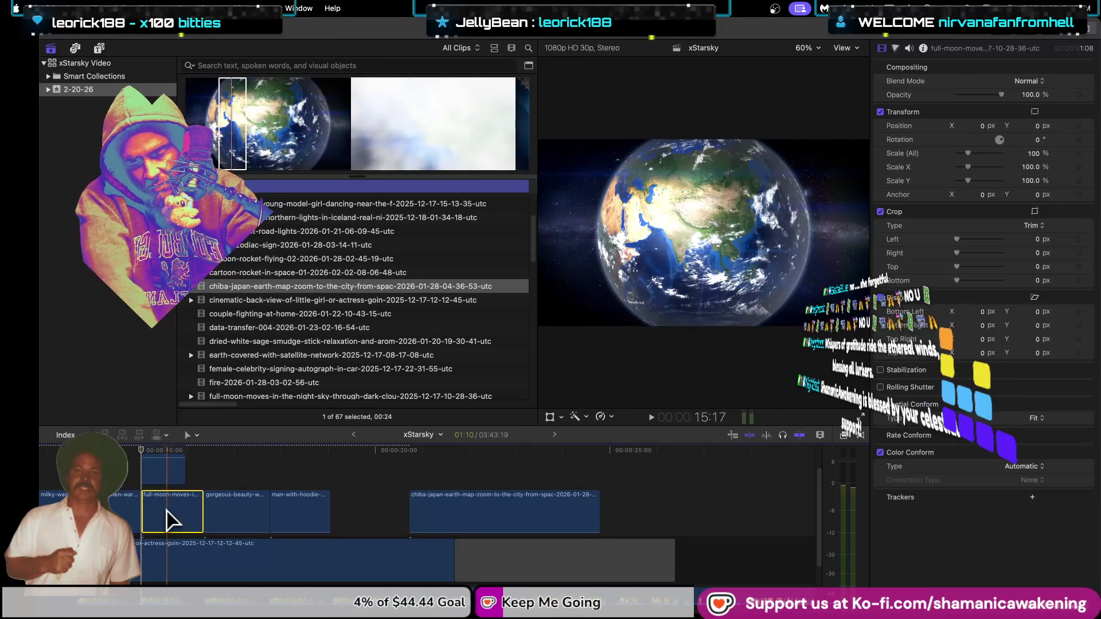
Step: Replace the full-moon clip with the 00:24 earth range, set its blend mode to Add, and preview
drag(175, 508, 177, 509)
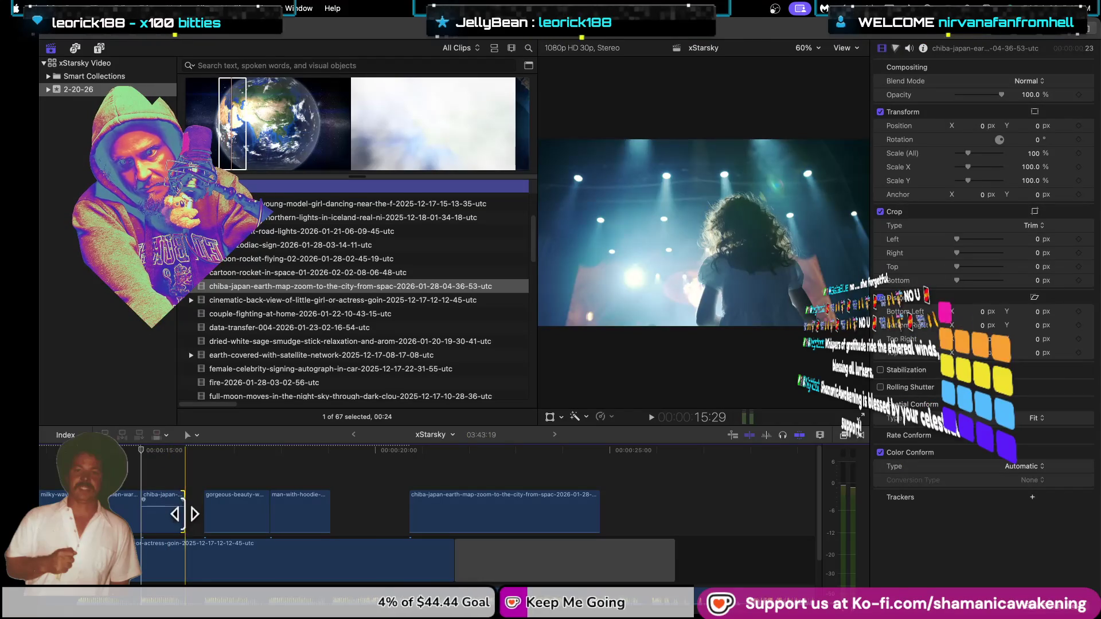
click(178, 505)
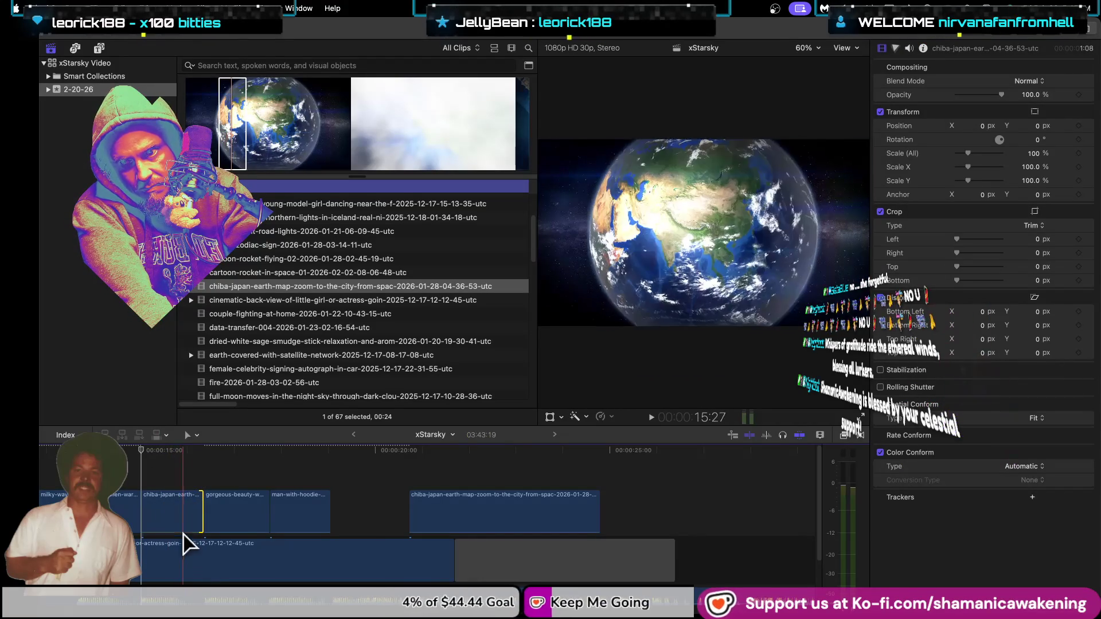
click(182, 523)
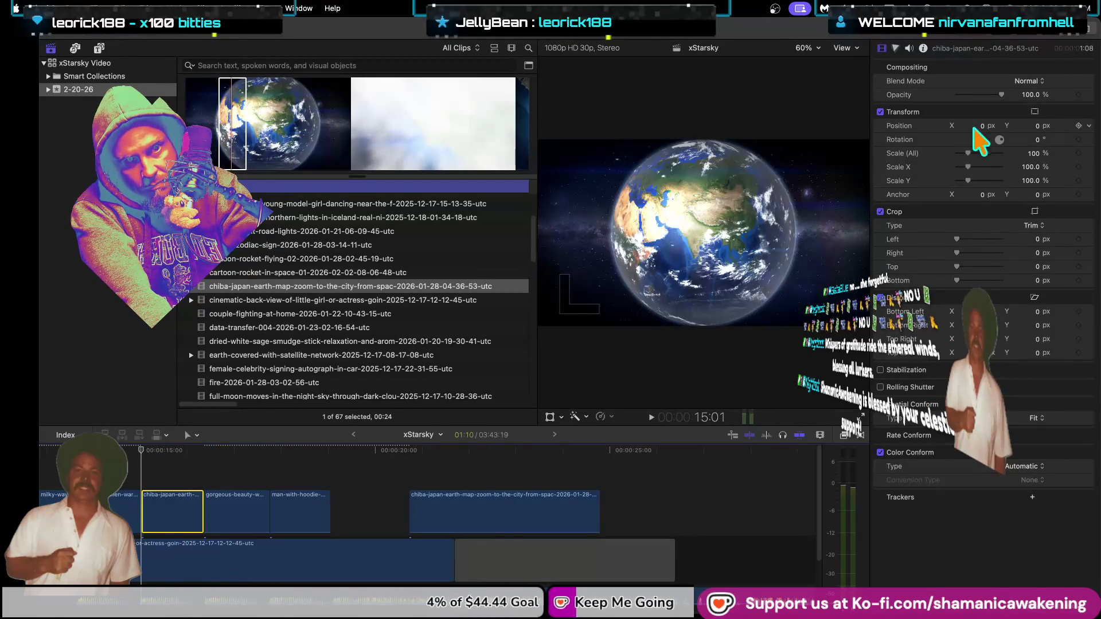
click(1027, 83)
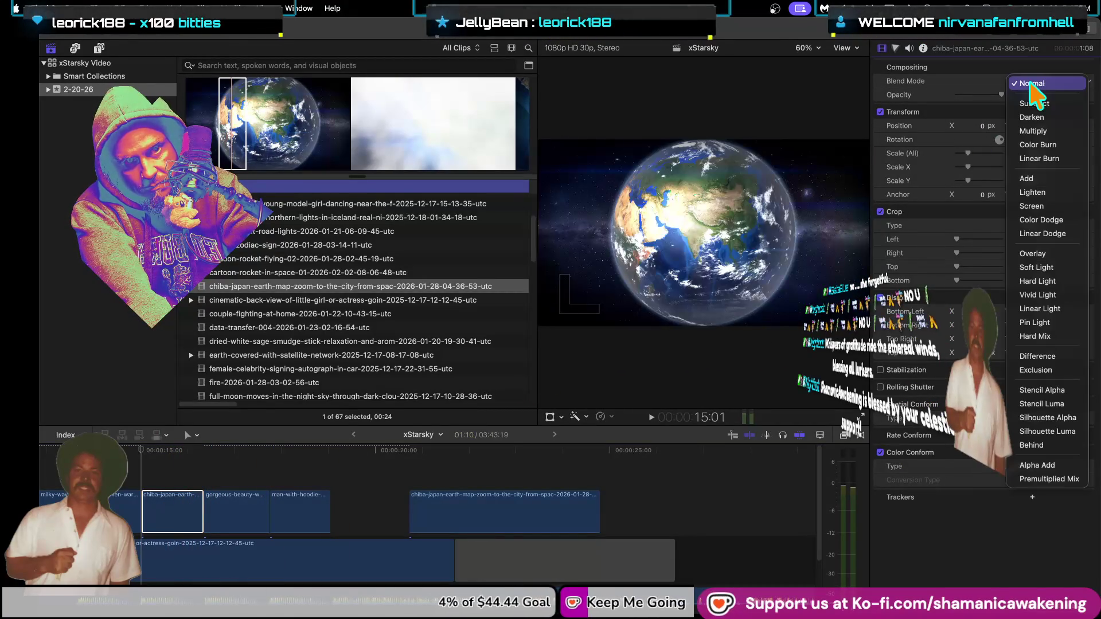
click(1049, 180)
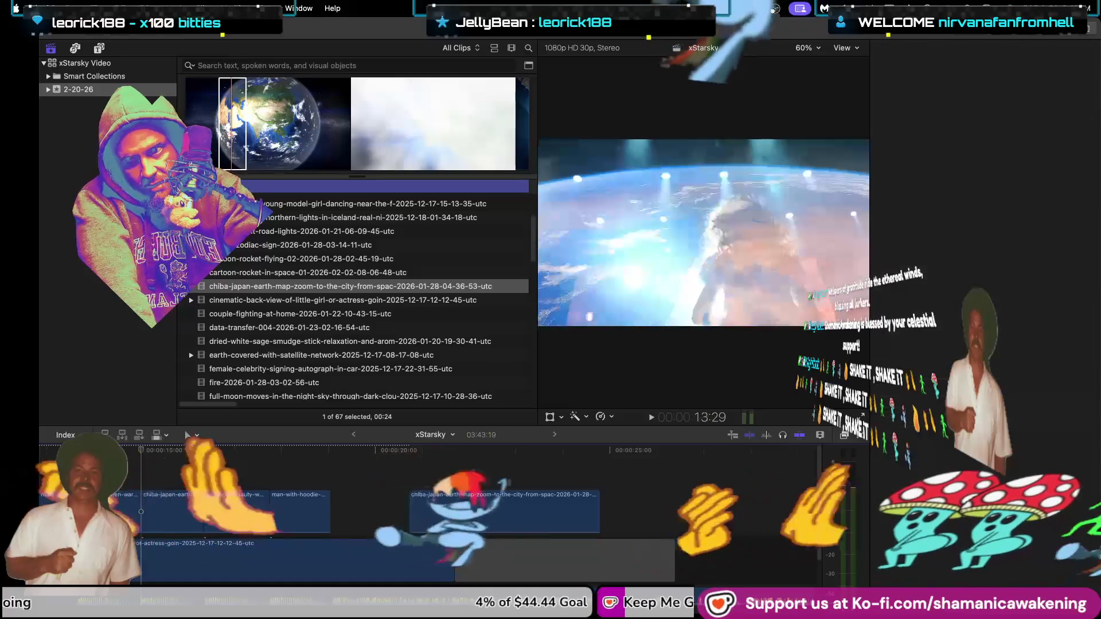
key(space)
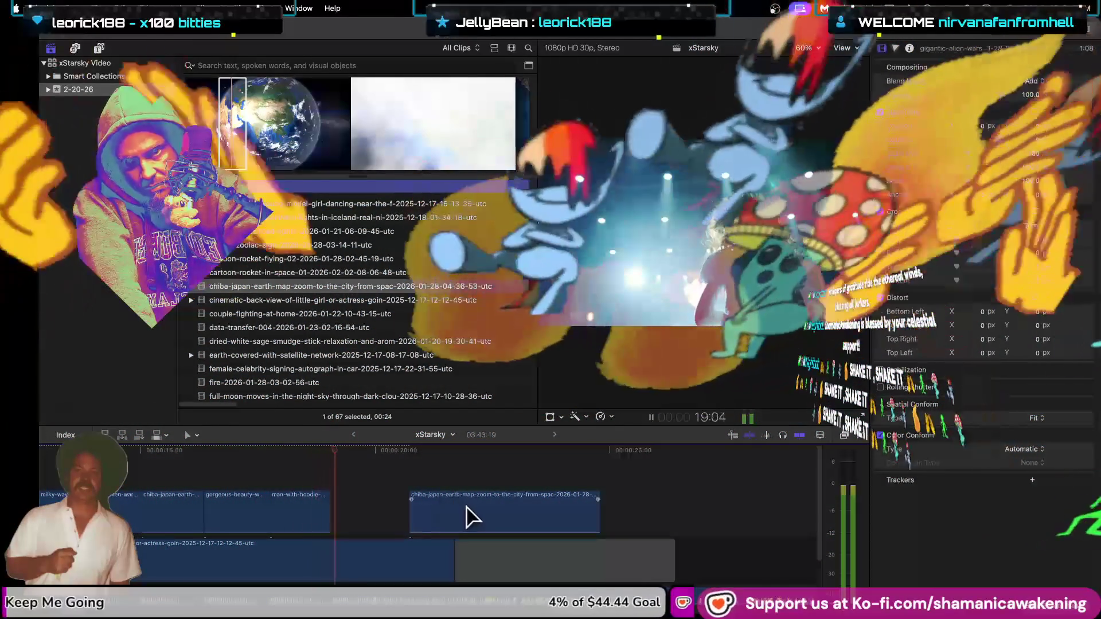
Step: Butt the long chiba earth clip against man-with-hoodie, review it, and trim its end shorter
key(space)
drag(471, 519, 392, 519)
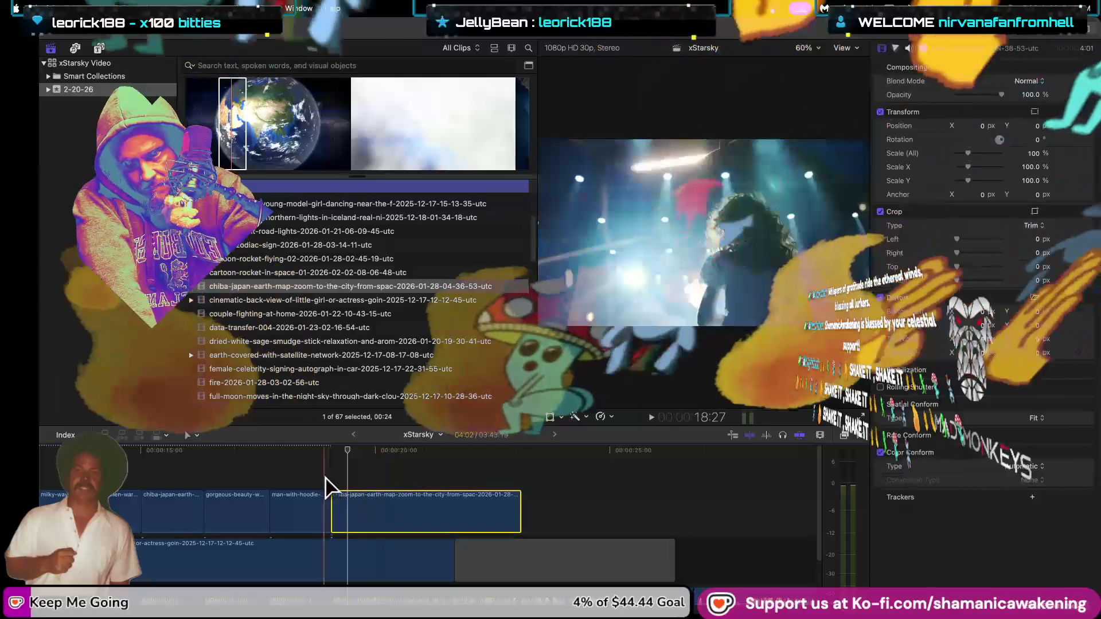
mouse_move(368, 516)
mouse_down()
mouse_move(446, 523)
mouse_move(356, 517)
mouse_up()
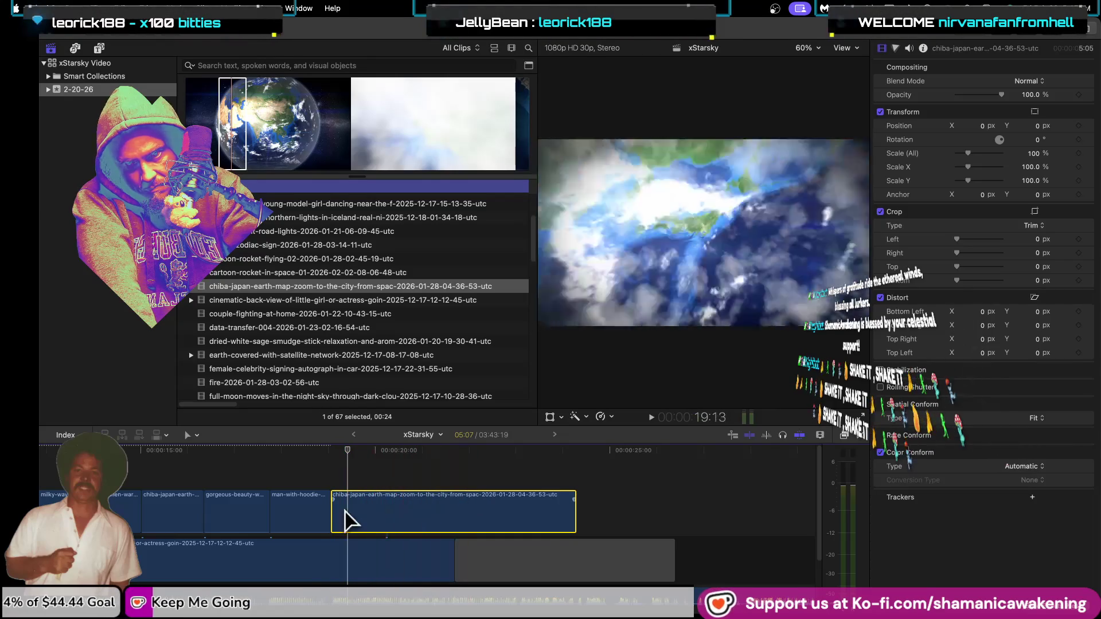
click(329, 482)
key(space)
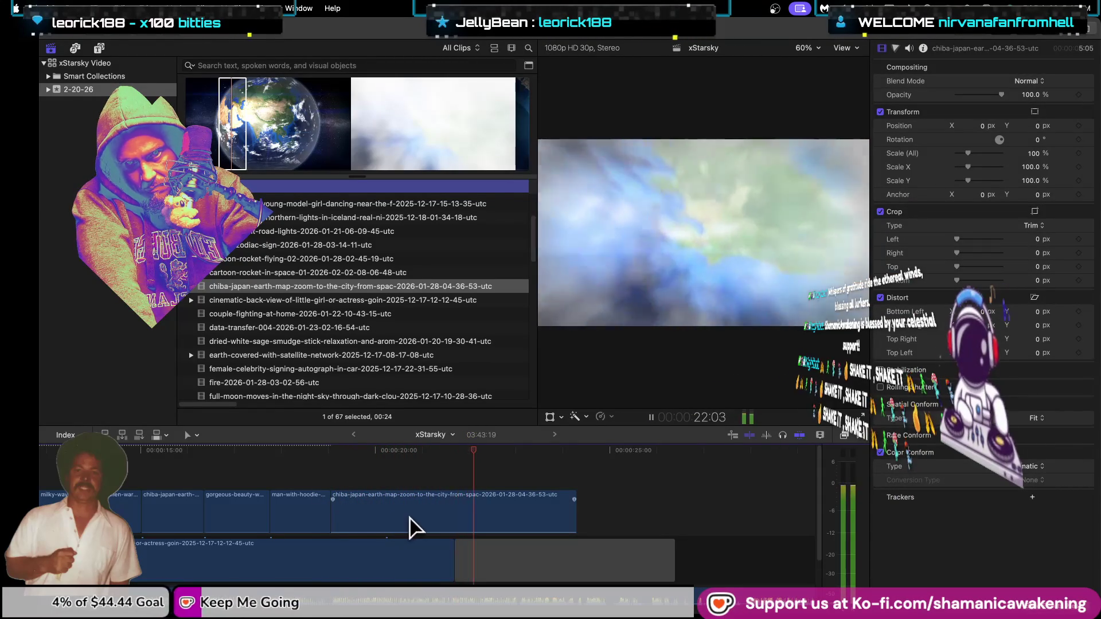
key(space)
drag(573, 517, 455, 566)
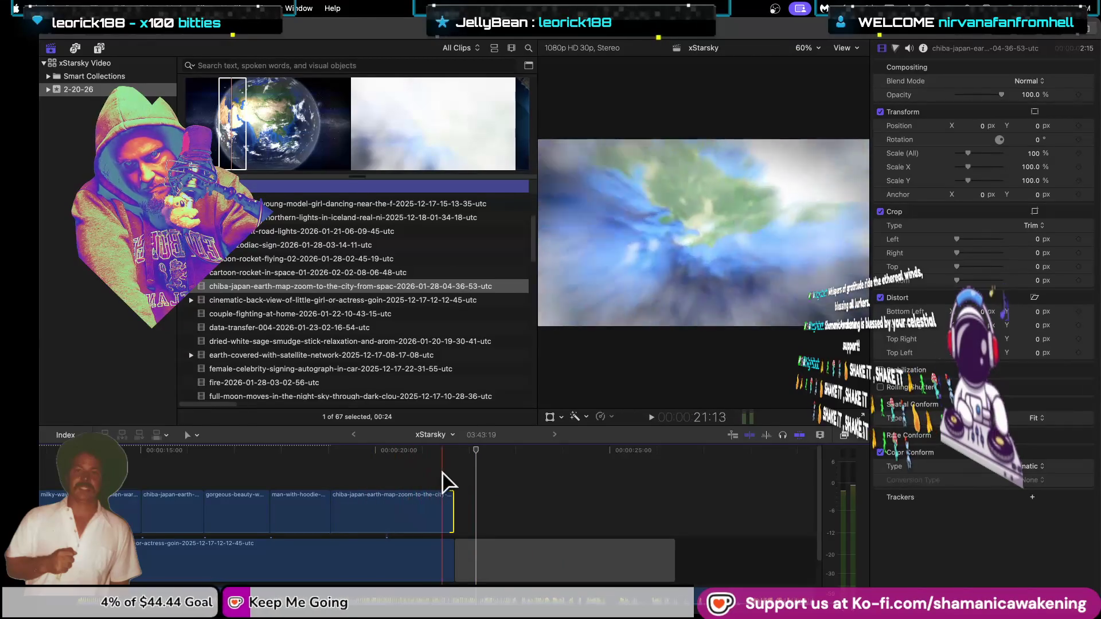
click(376, 518)
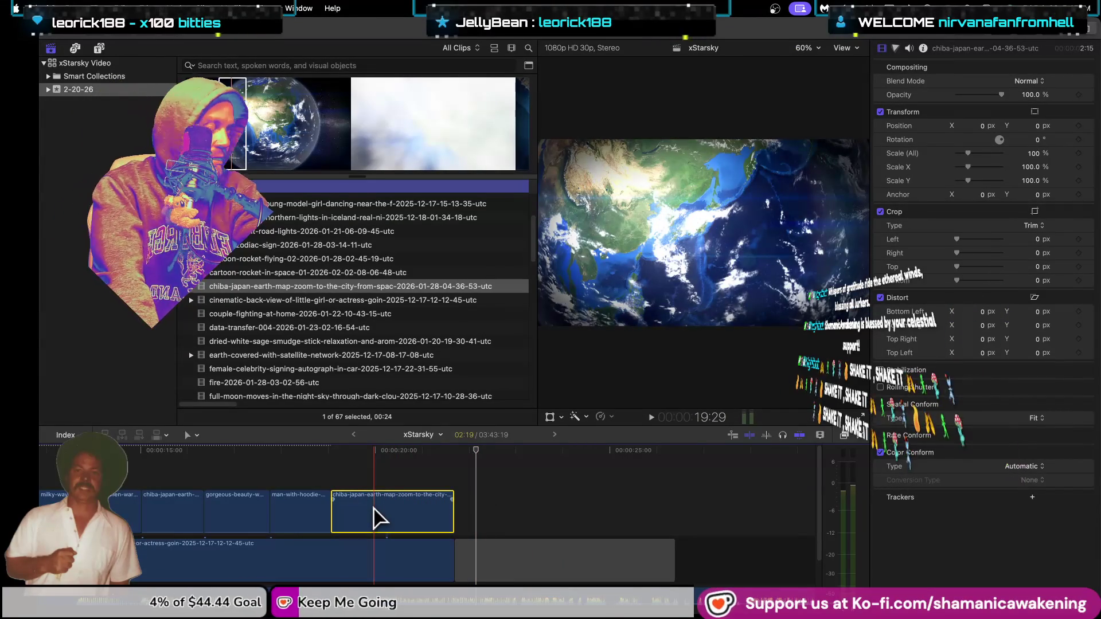
Step: Zoom in and blade the chiba earth-zoom clip at regular intervals, then return to the Select tool
key(b)
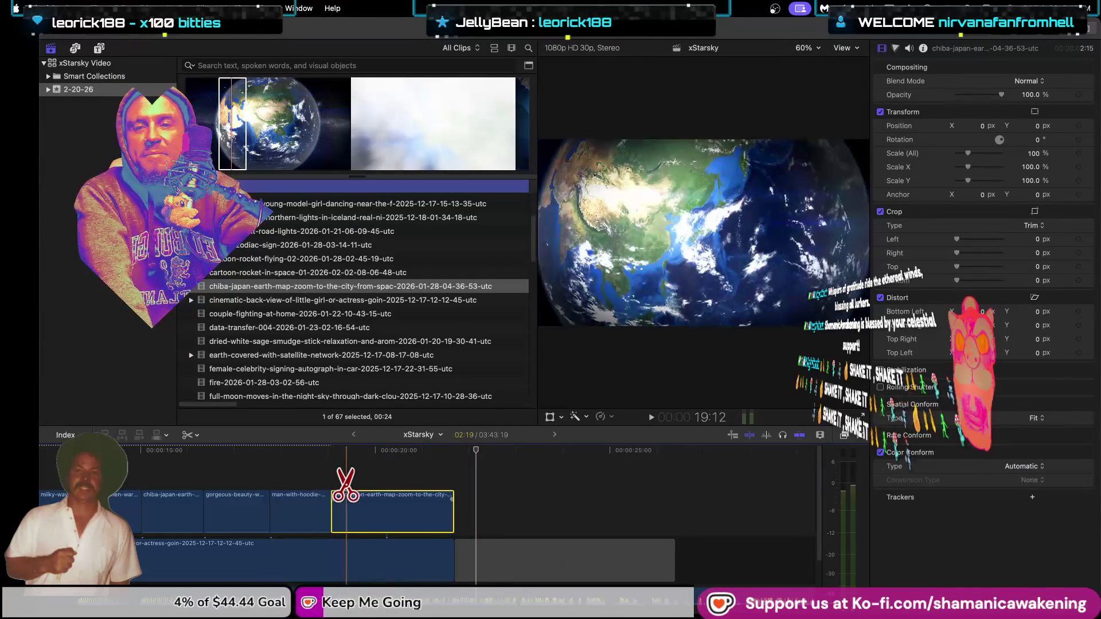
key(super+equal)
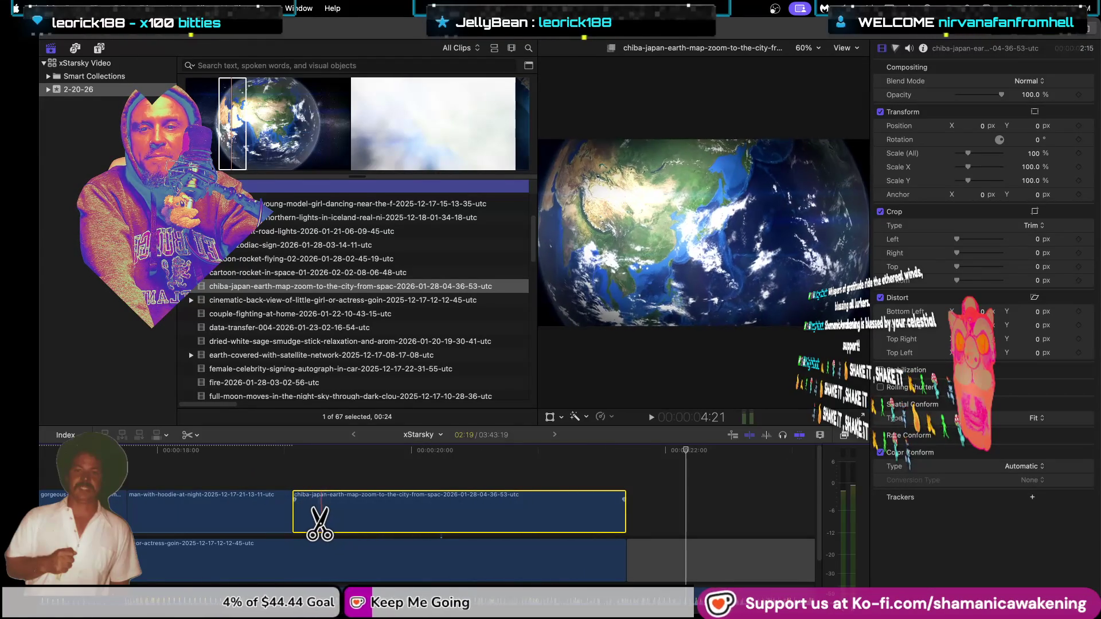
click(314, 516)
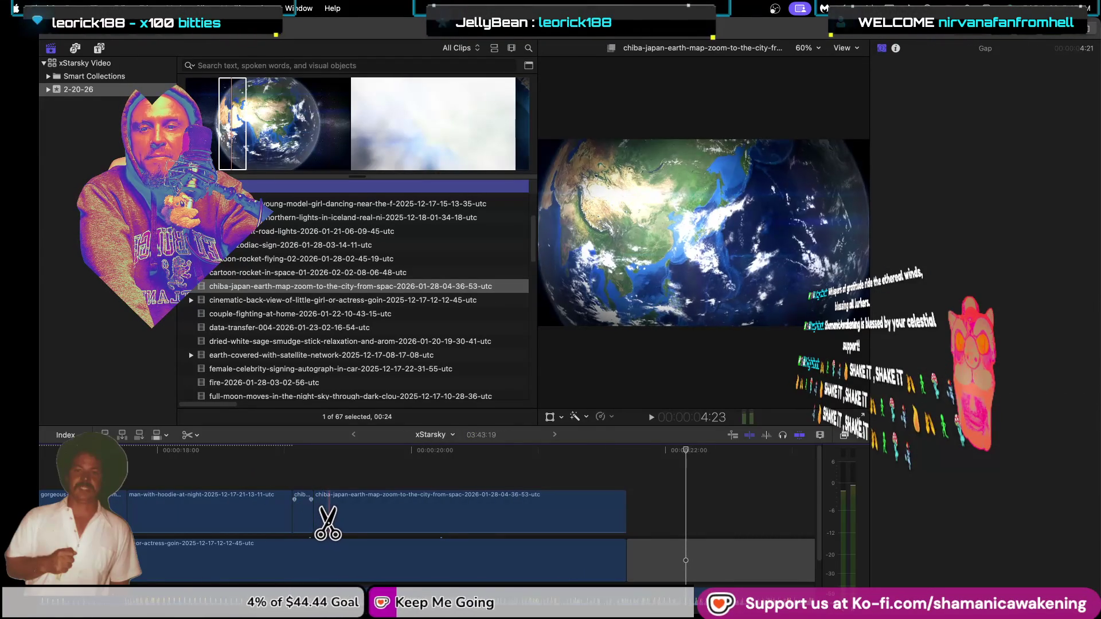
click(330, 516)
click(348, 517)
click(364, 516)
click(381, 516)
click(394, 516)
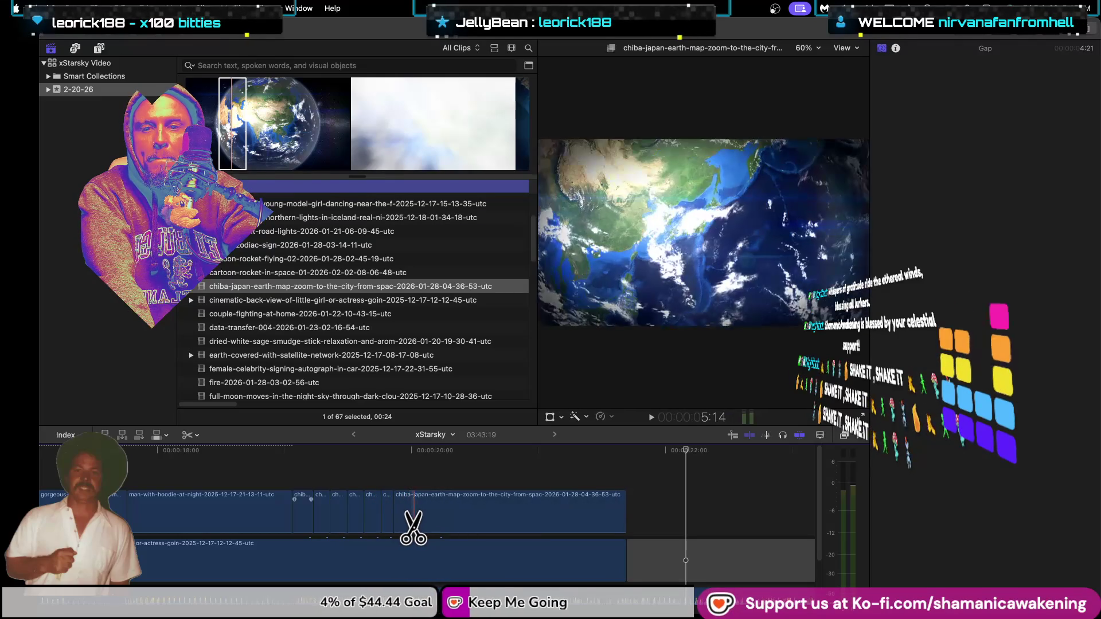
click(414, 516)
click(431, 516)
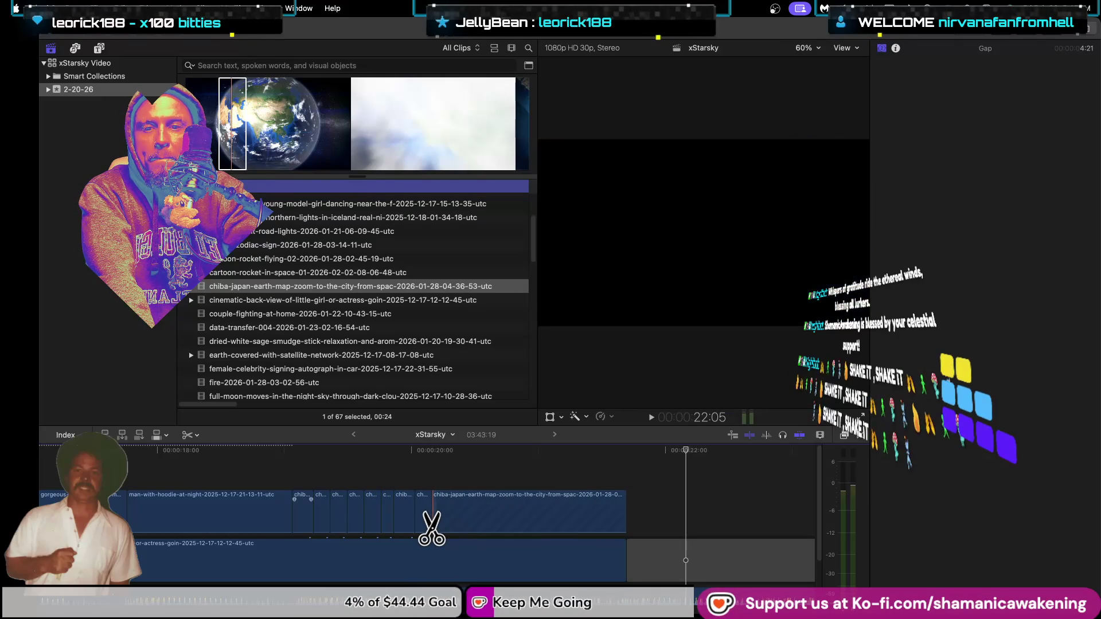
click(450, 516)
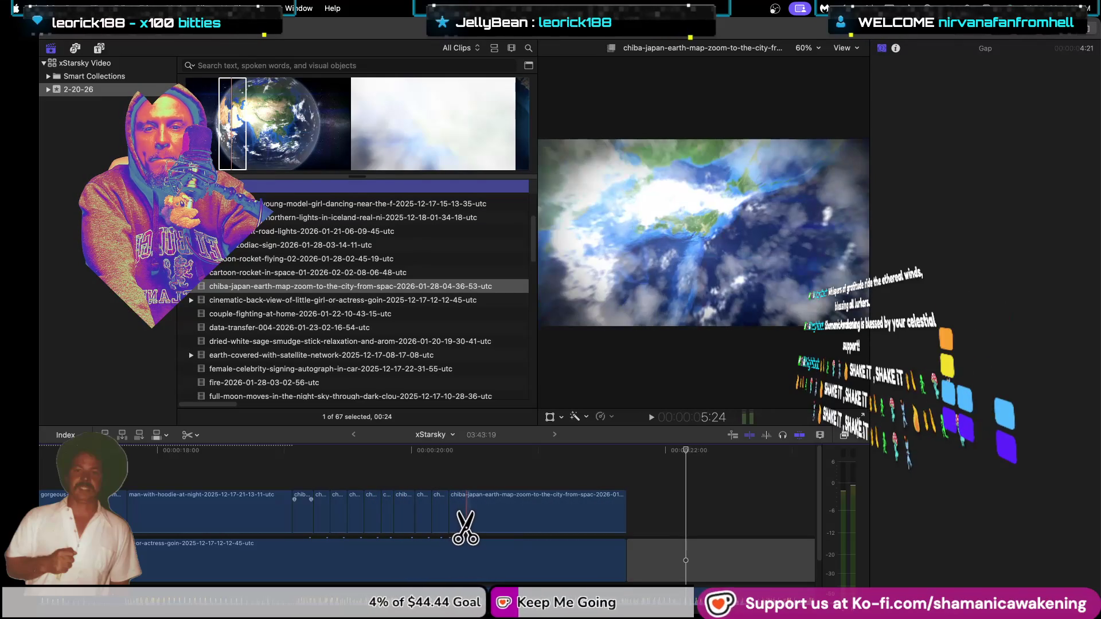
click(466, 516)
click(486, 516)
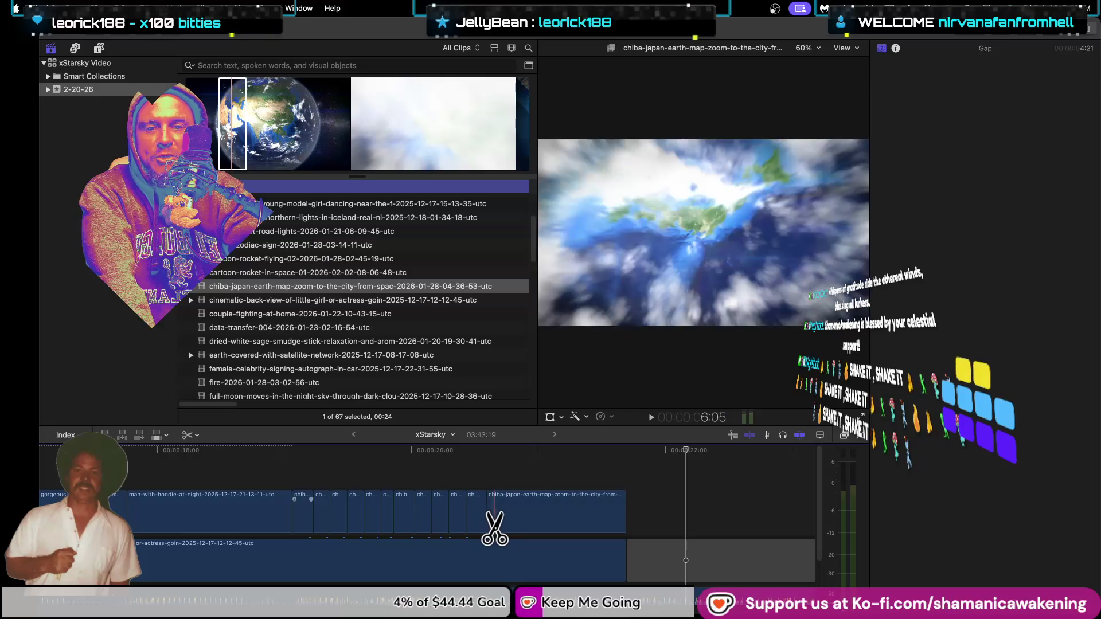
click(508, 516)
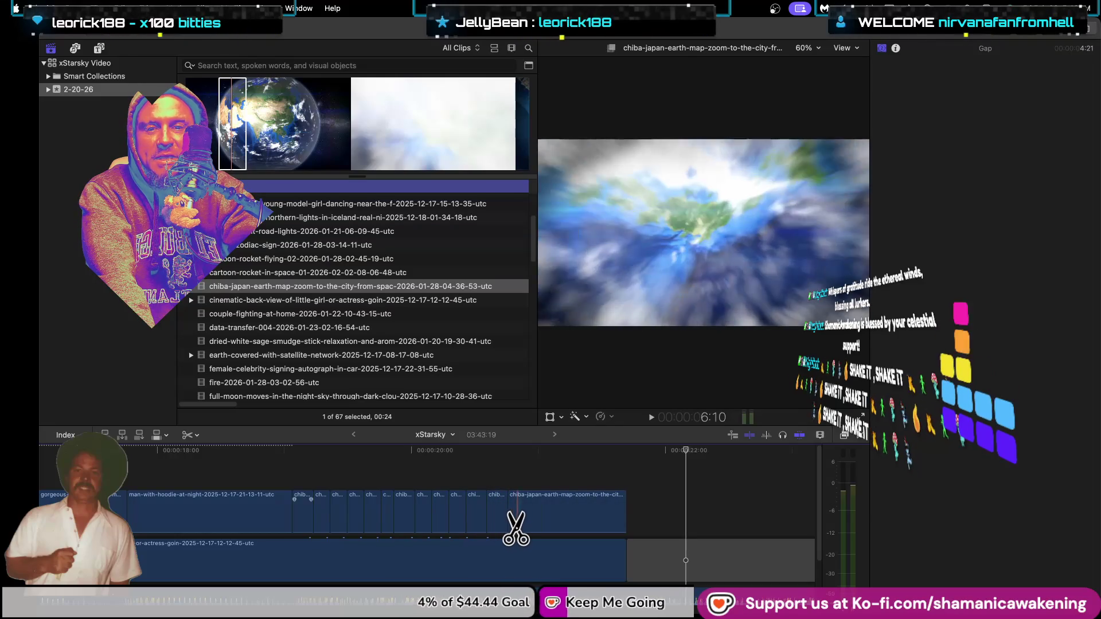
click(525, 516)
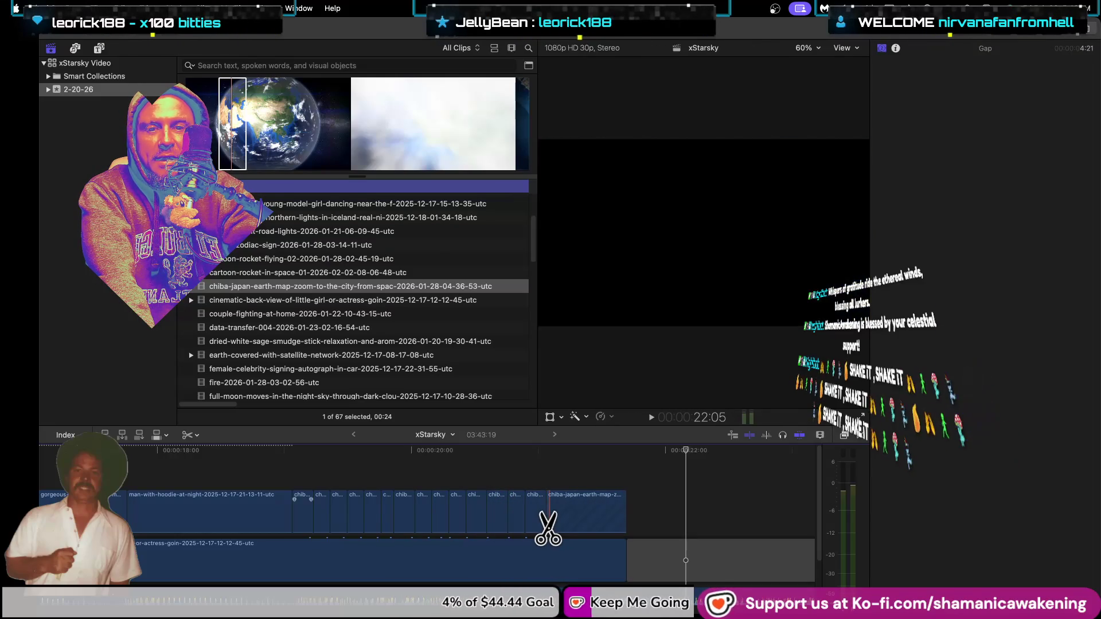
click(546, 516)
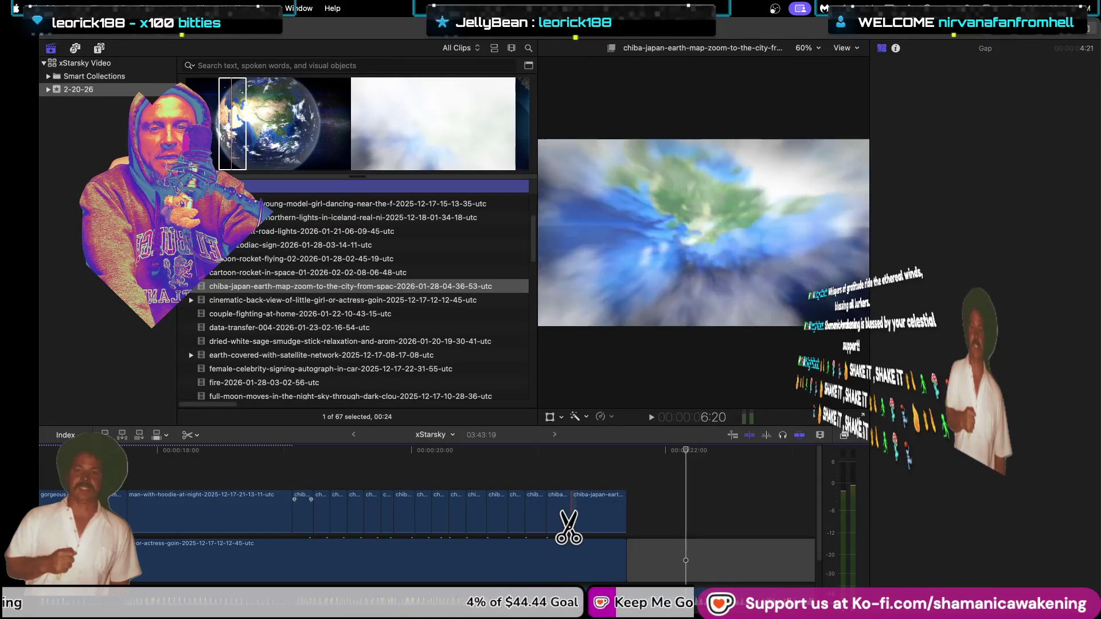
click(571, 516)
click(594, 516)
click(611, 516)
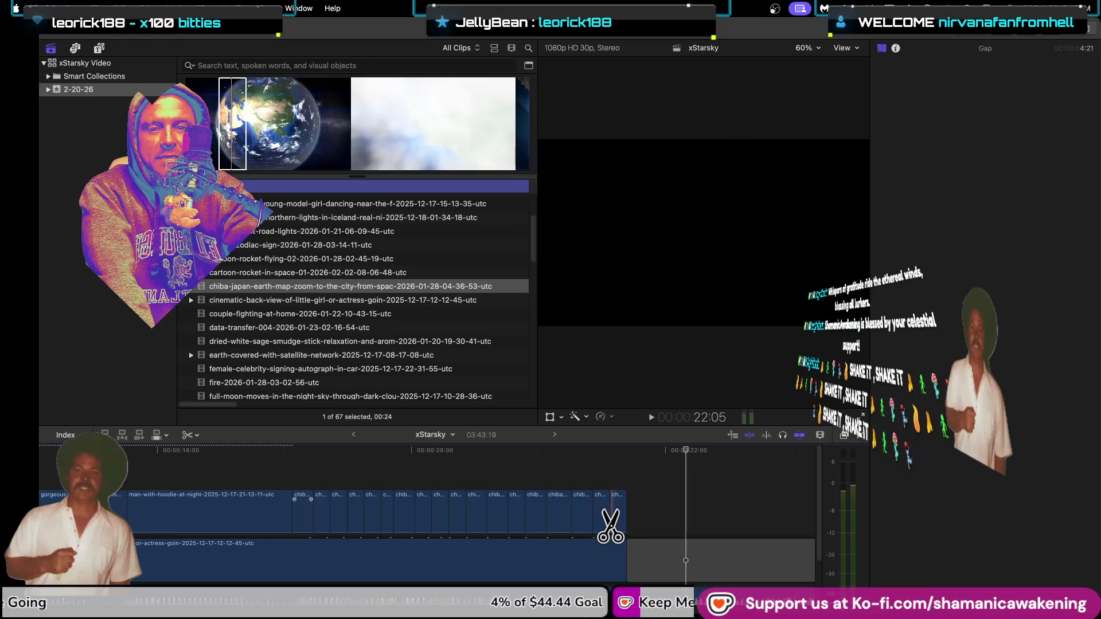
key(a)
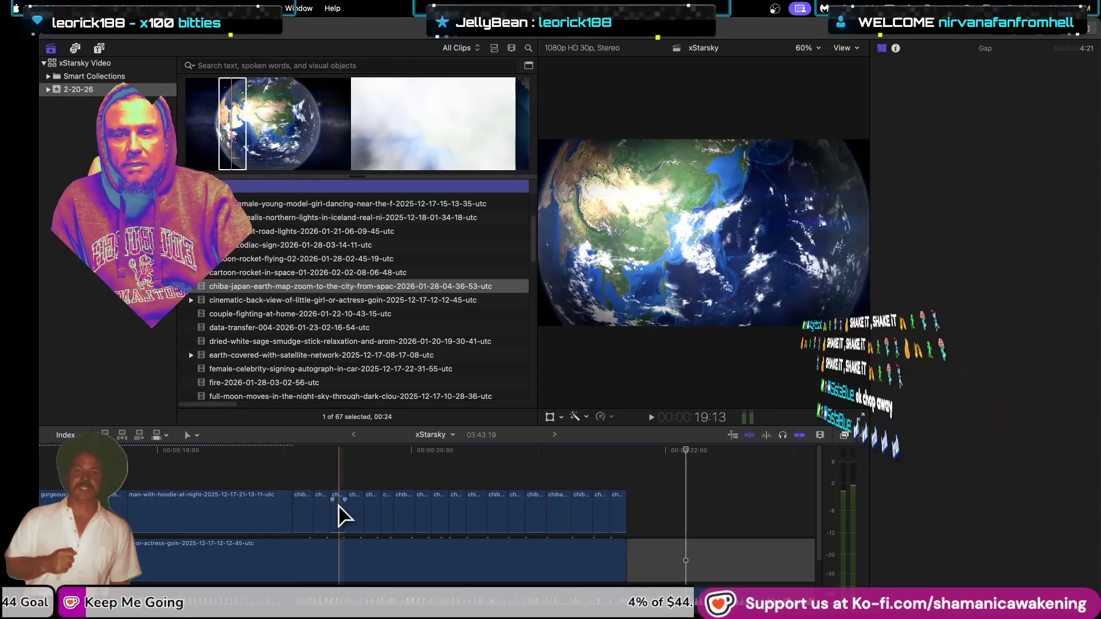
Step: Delete the first four alternate earth-zoom pieces
scroll(313, 448, up, 1)
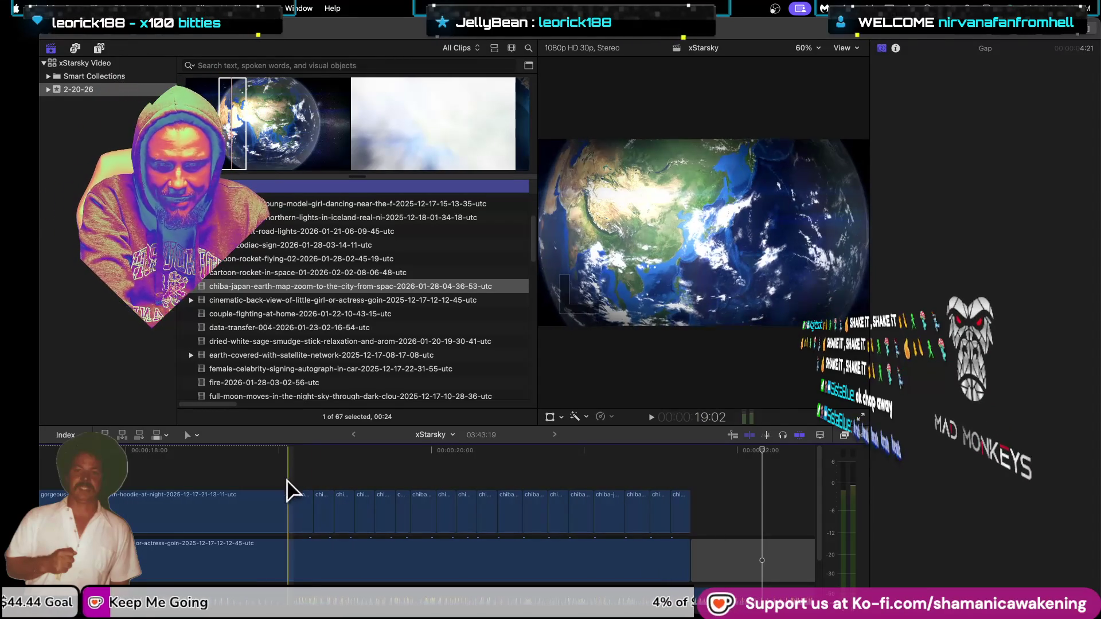
key(Right)
key(Right)
key(Right)
key(Right)
click(327, 516)
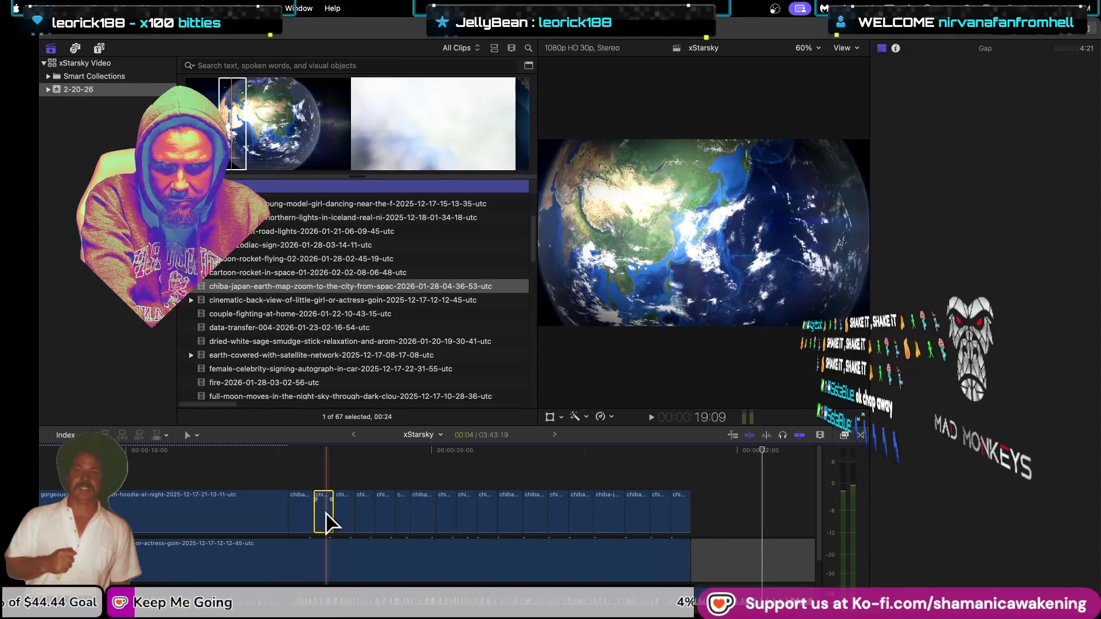
key(Delete)
click(363, 519)
key(Delete)
click(401, 516)
key(Delete)
click(445, 521)
key(Delete)
Step: Delete four more alternate earth-zoom pieces and return the playhead to the hoodie clip
click(487, 525)
key(Delete)
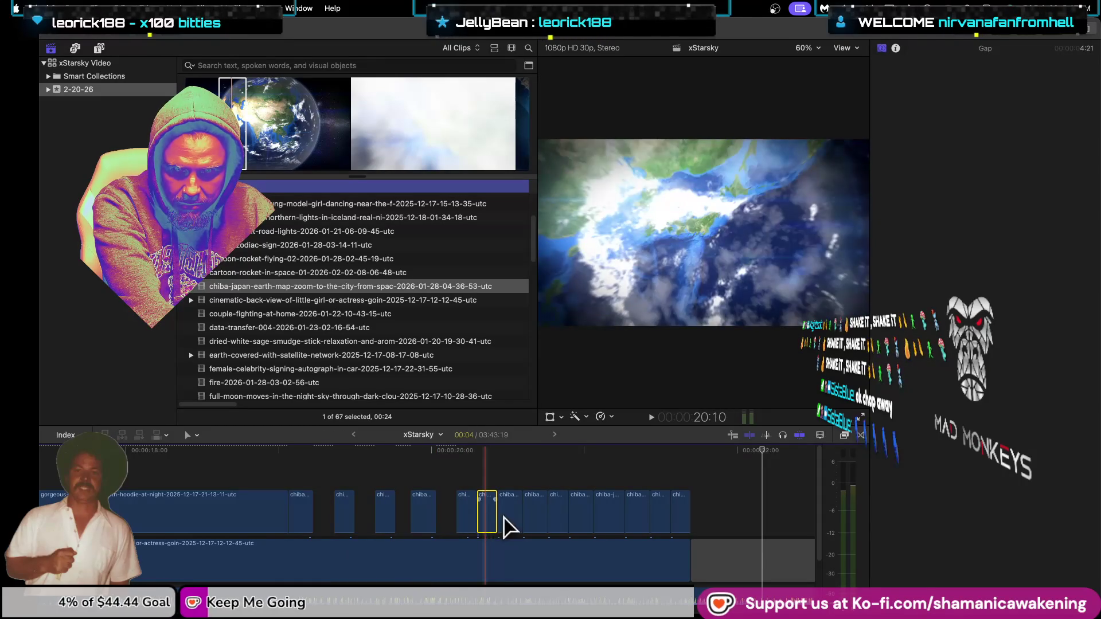
click(530, 519)
key(Delete)
click(578, 519)
key(Delete)
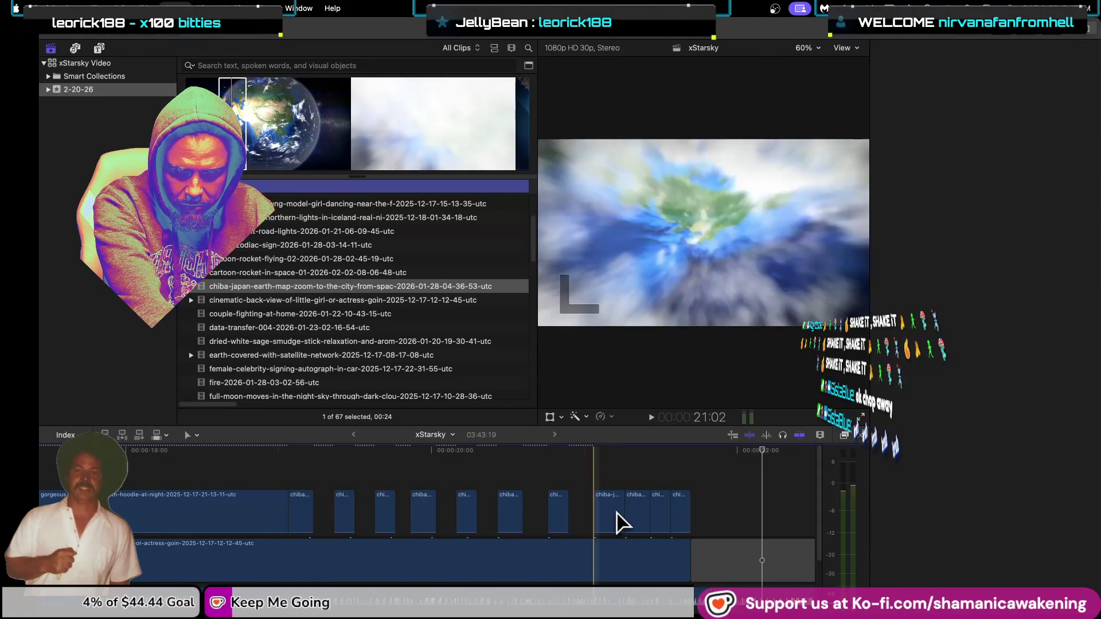
click(632, 521)
key(Delete)
click(680, 511)
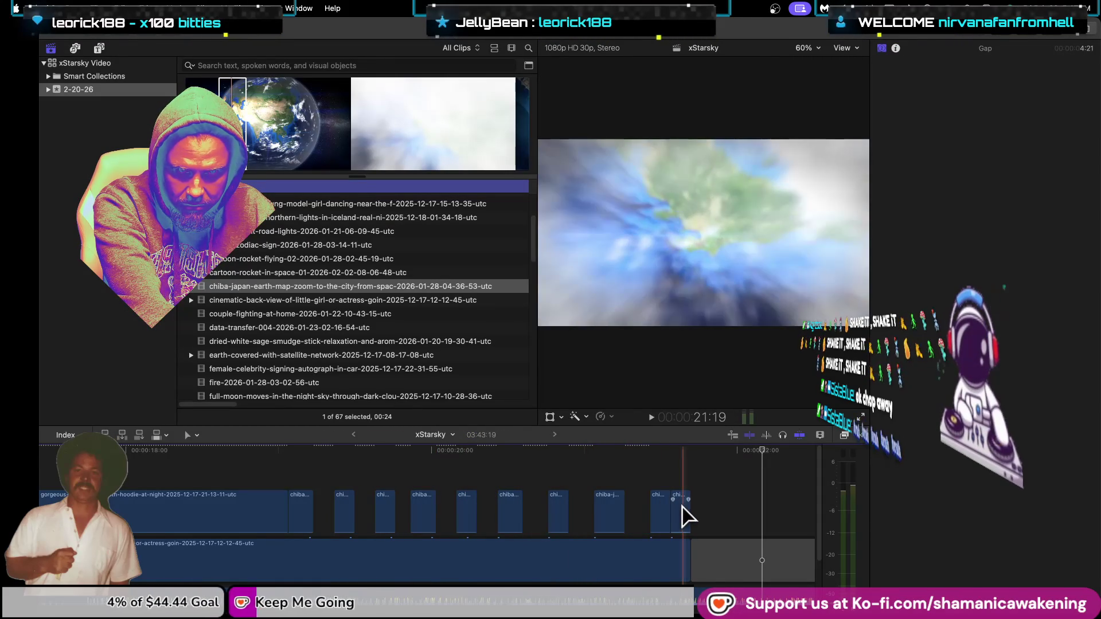
click(277, 453)
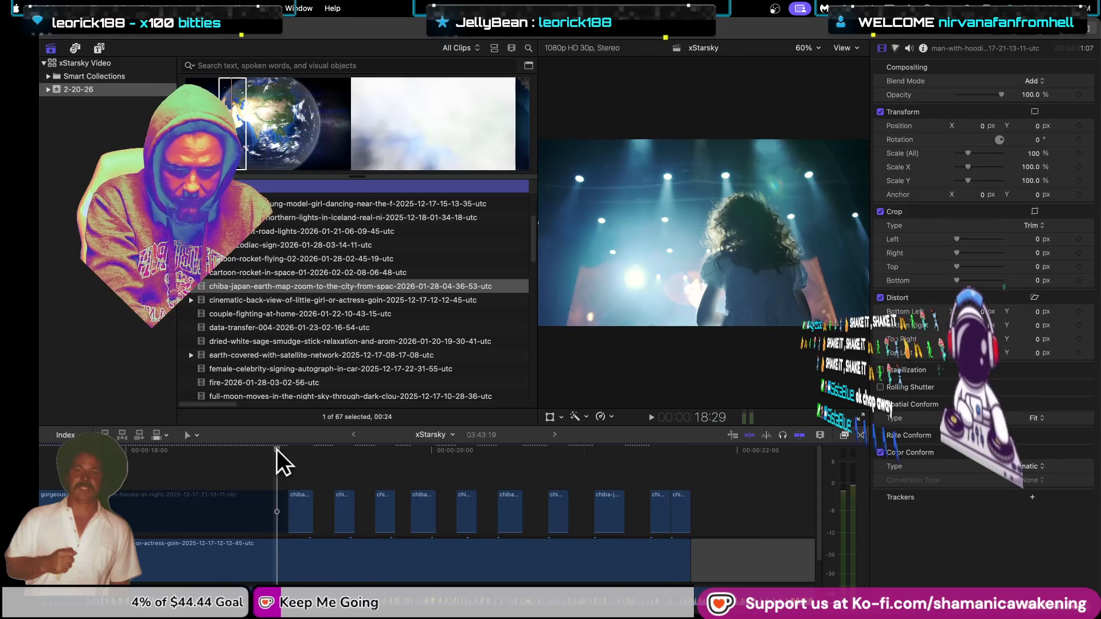
key(space)
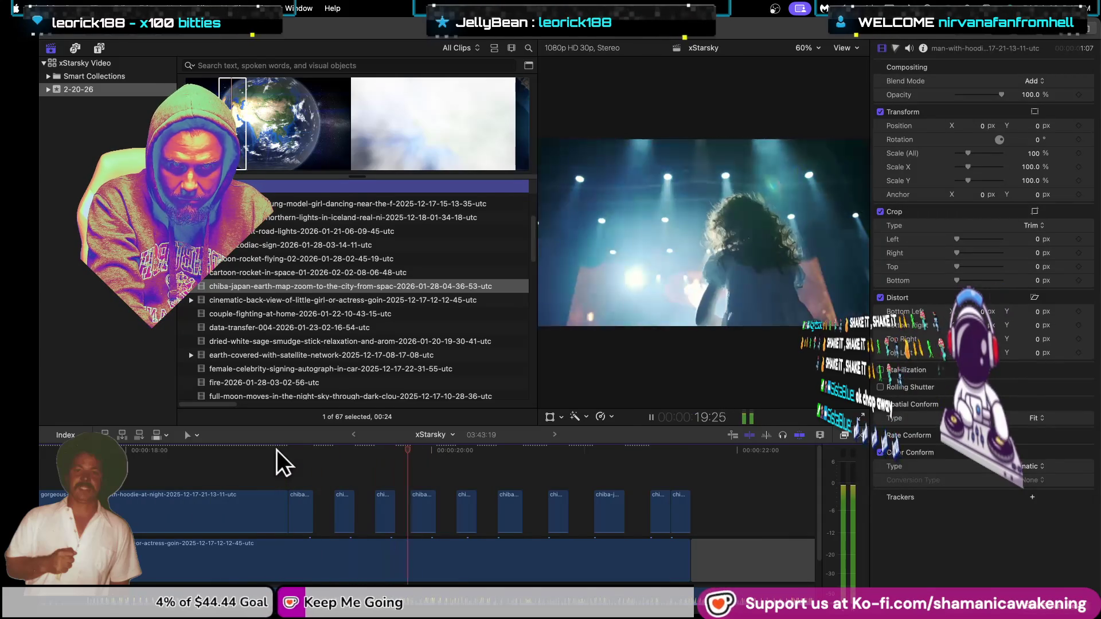
key(space)
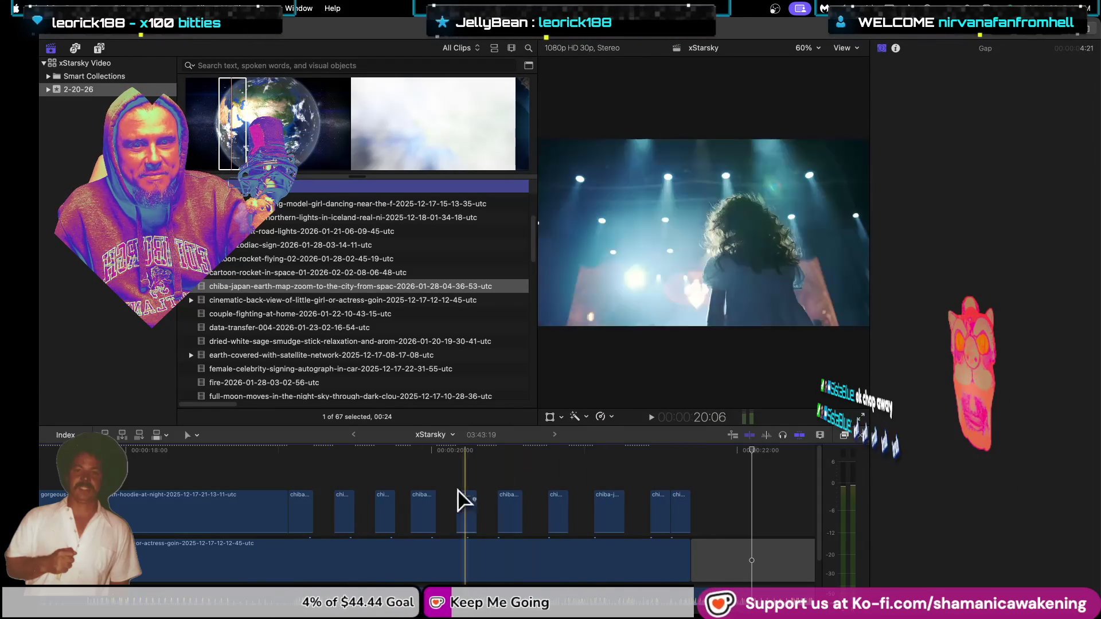
click(304, 515)
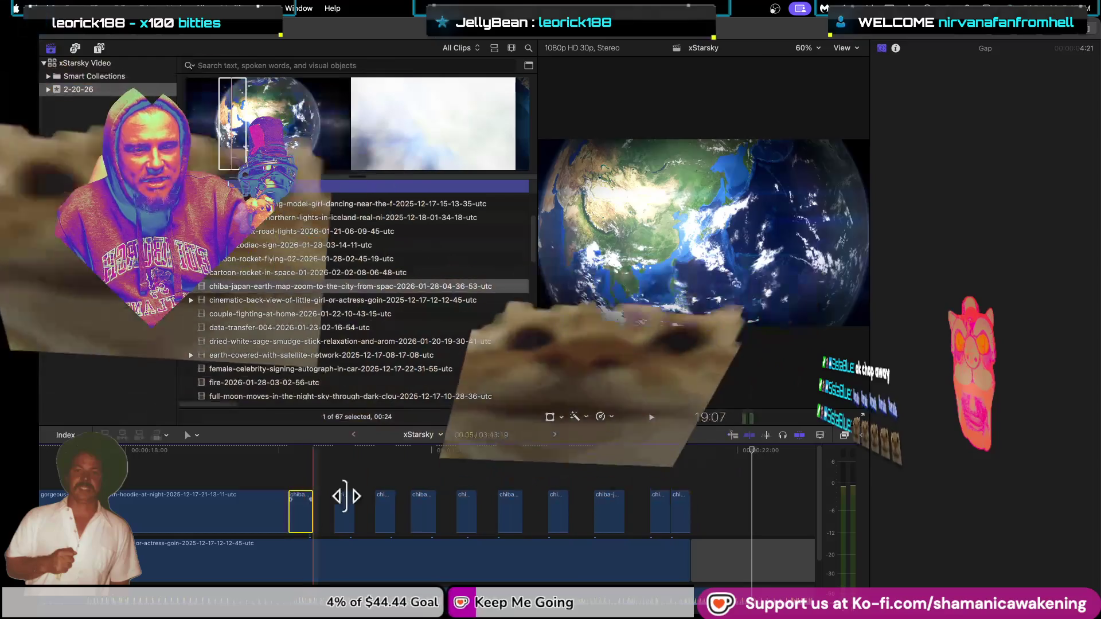
Step: Undo the deletions and cuts to restore the single unsplit 02:19 earth-zoom clip
click(1026, 82)
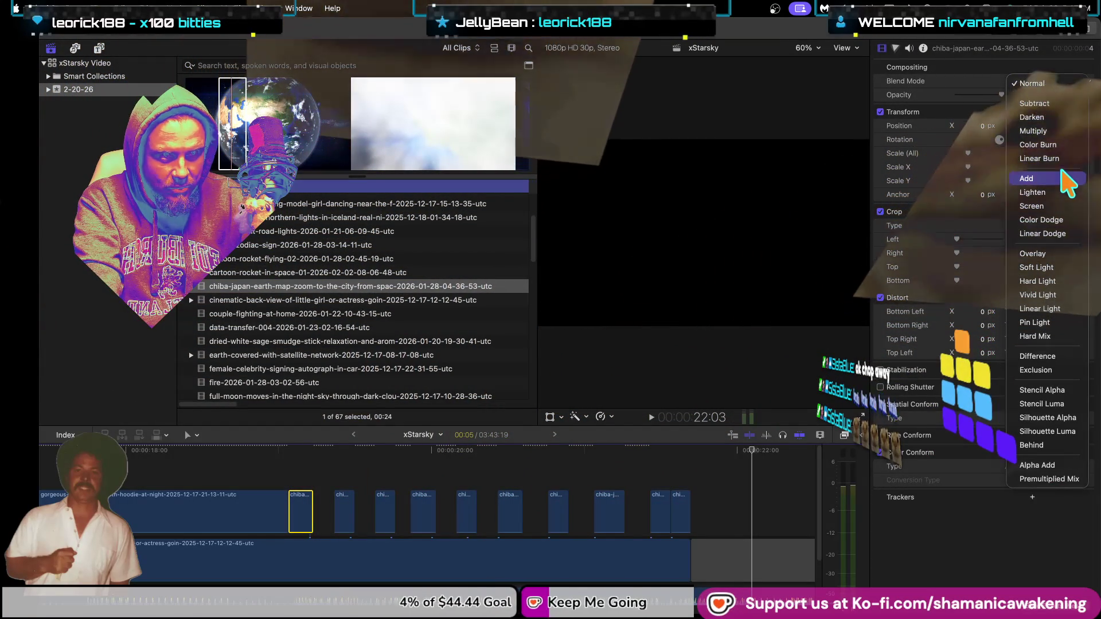
click(974, 68)
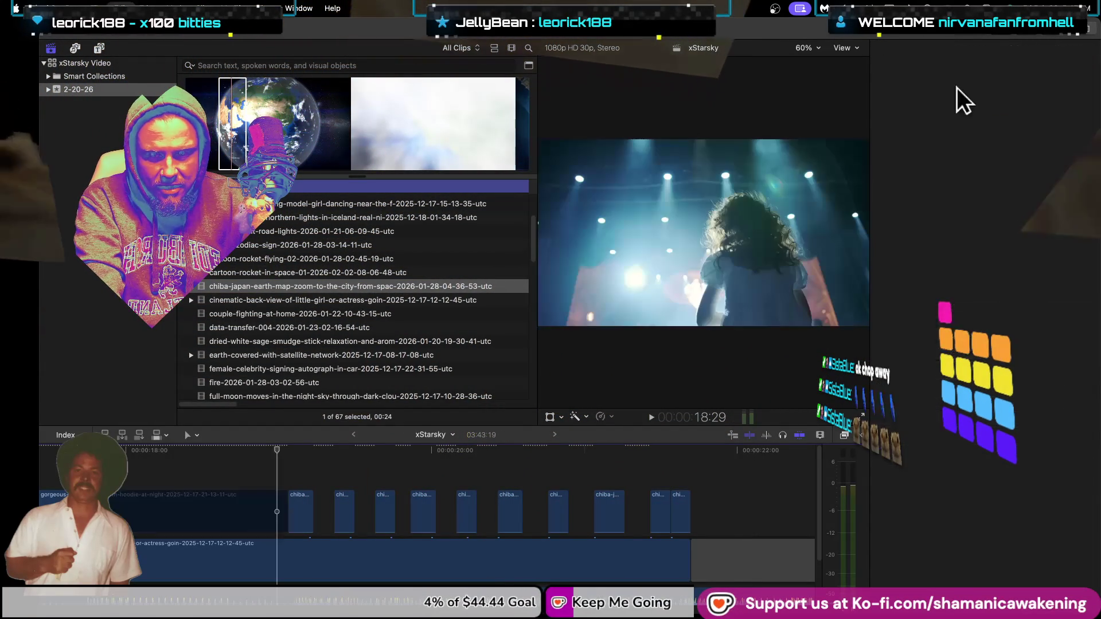
key(super+shift+z)
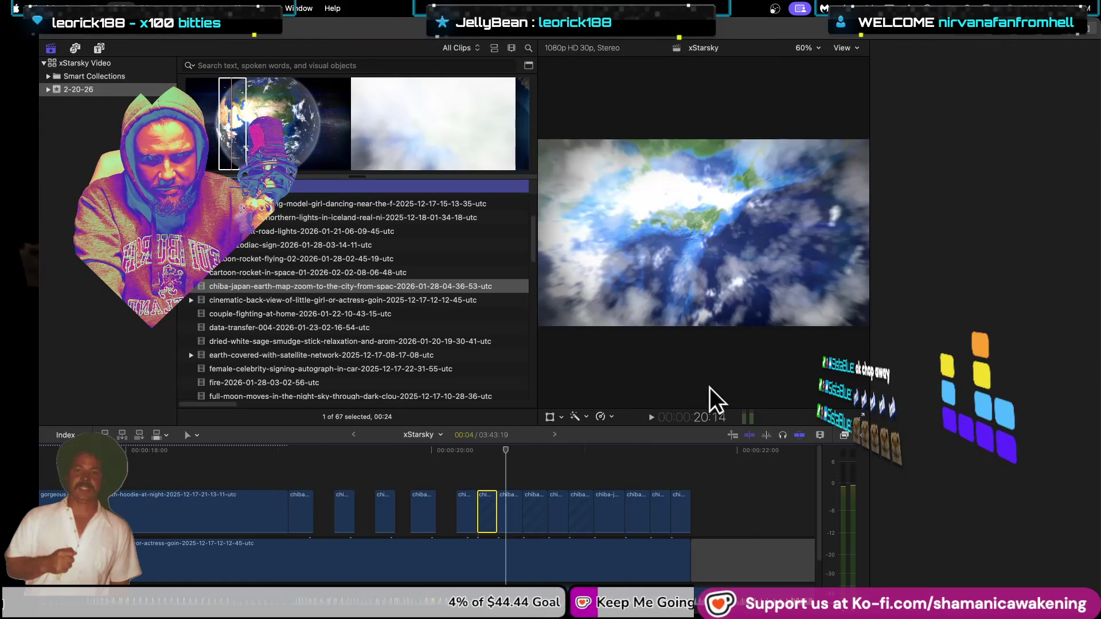
key(super+shift+z)
key(super+4)
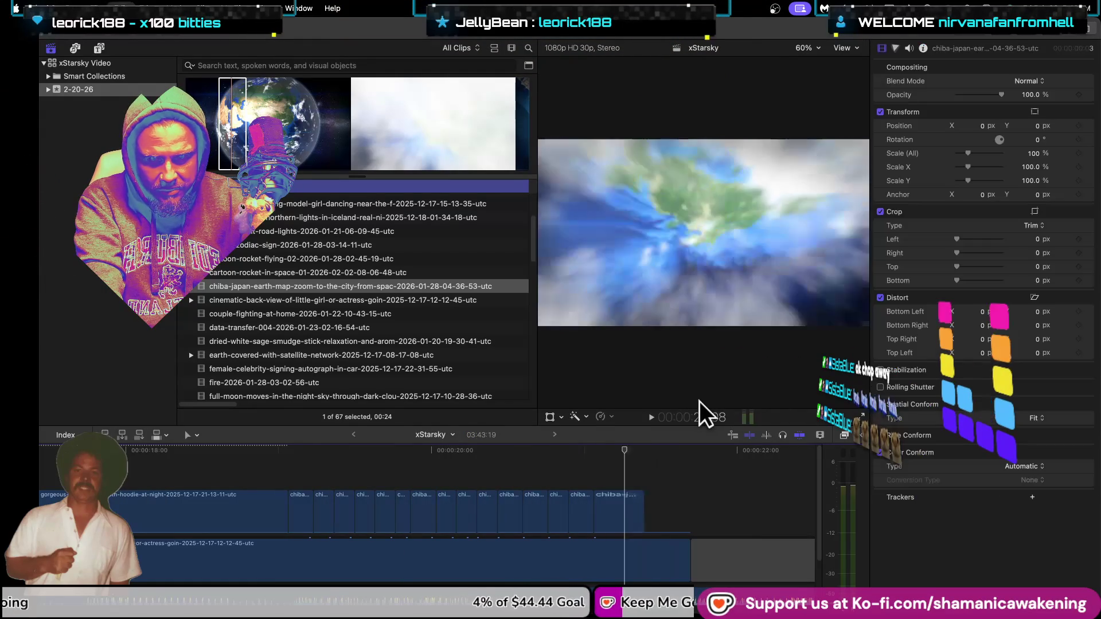
key(super+z)
key(super+z)
key(super+z)
key(super+z)
key(super+z)
key(super+z)
key(super+z)
key(super+z)
key(super+z)
key(super+z)
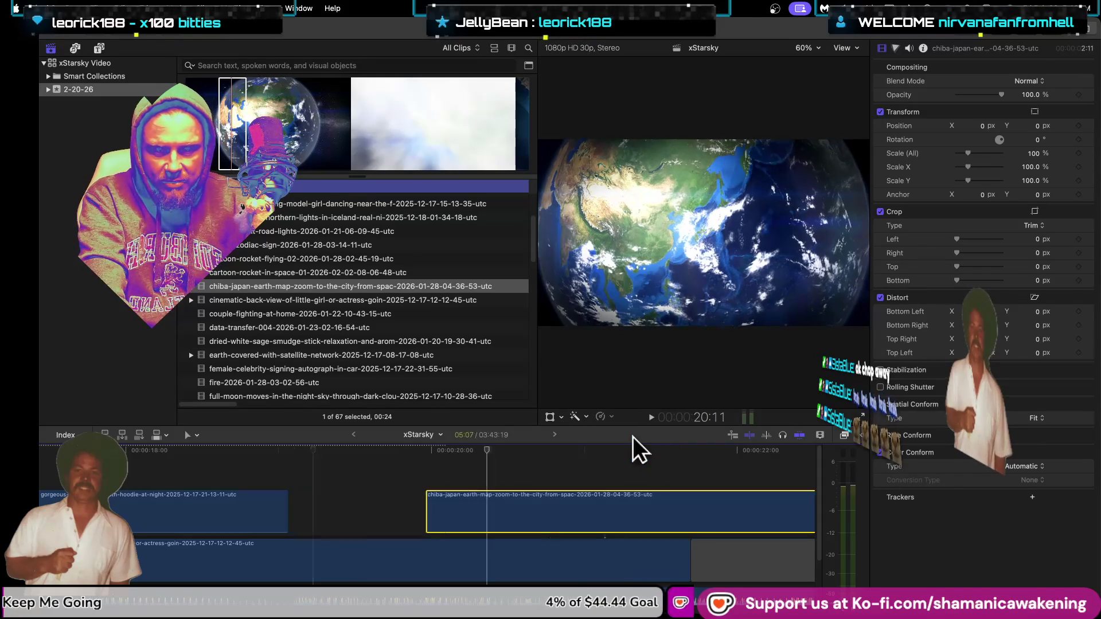
key(super+z)
key(super+z)
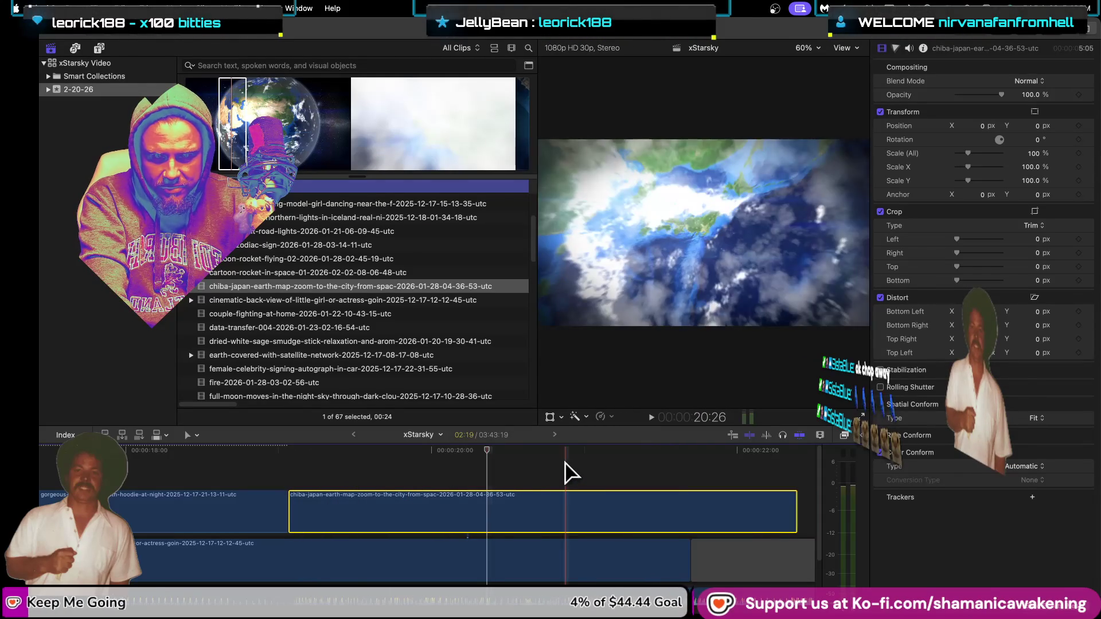
key(super+z)
Step: Set the restored earth-zoom clip's blend mode to Add
click(1044, 78)
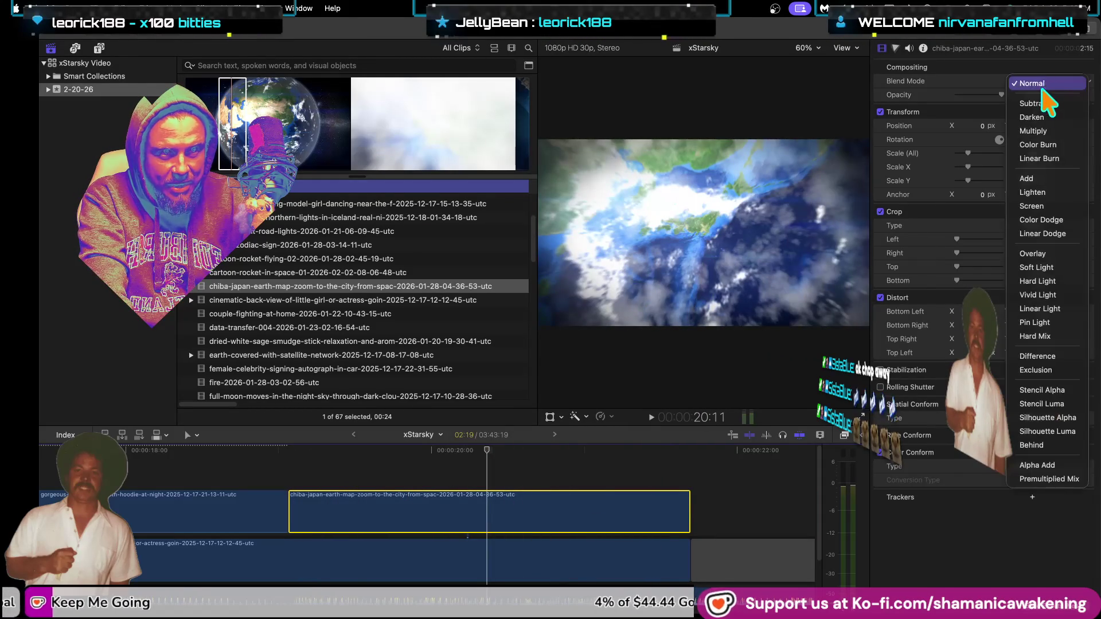
click(1053, 178)
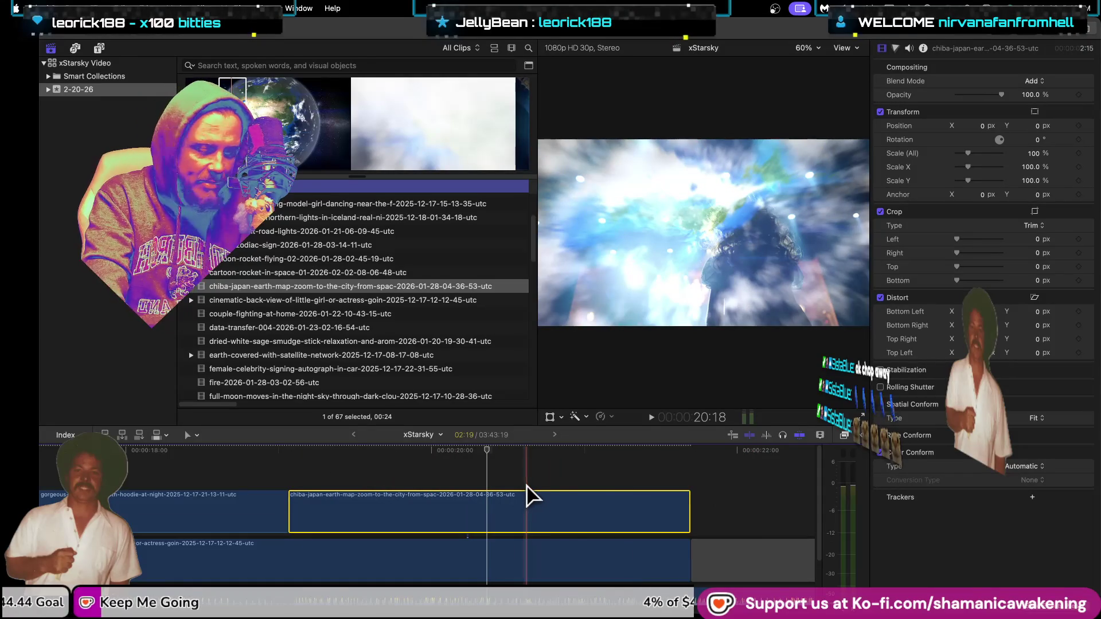
key(b)
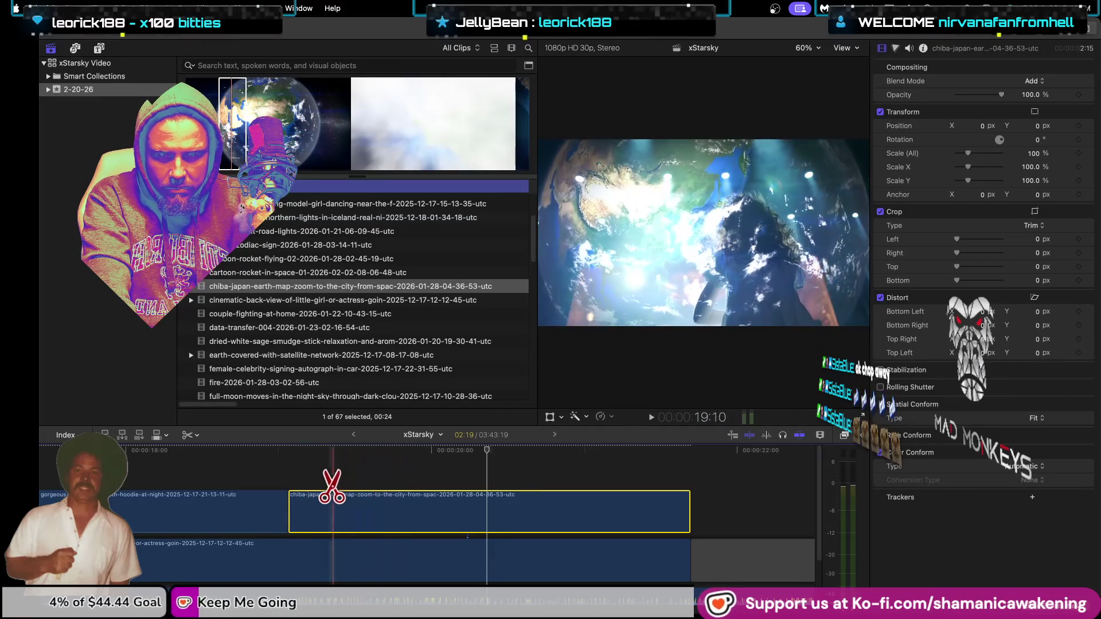
Step: Slice the Add-blended chiba clip at fifteen points along its length, then return to Select
click(304, 516)
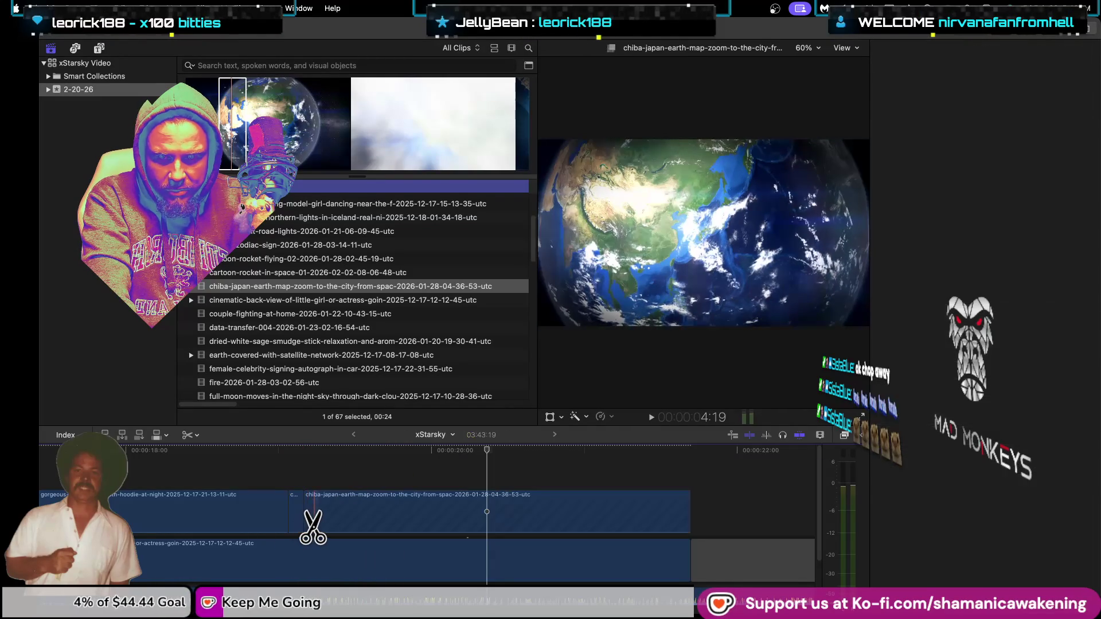
click(320, 516)
click(334, 519)
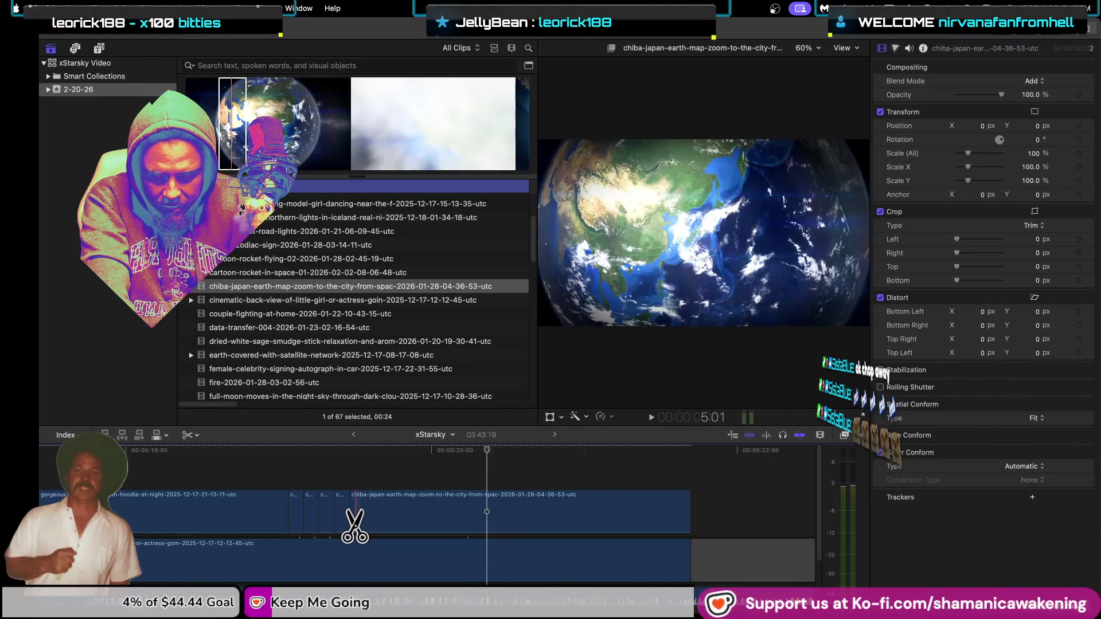
click(364, 513)
click(380, 513)
click(395, 513)
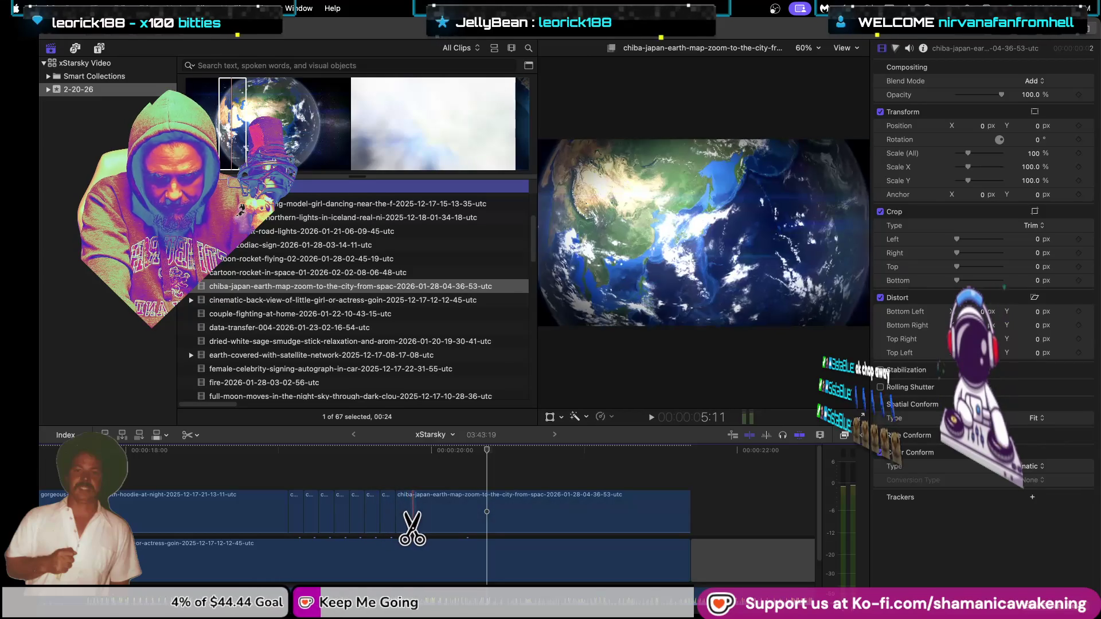
click(410, 513)
click(426, 514)
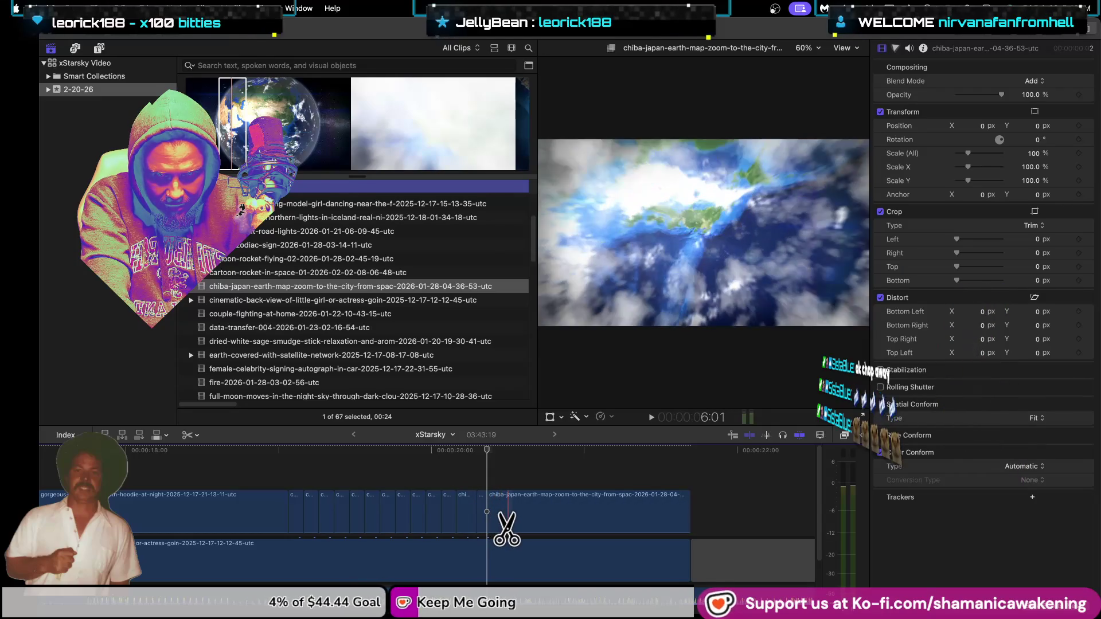
click(503, 516)
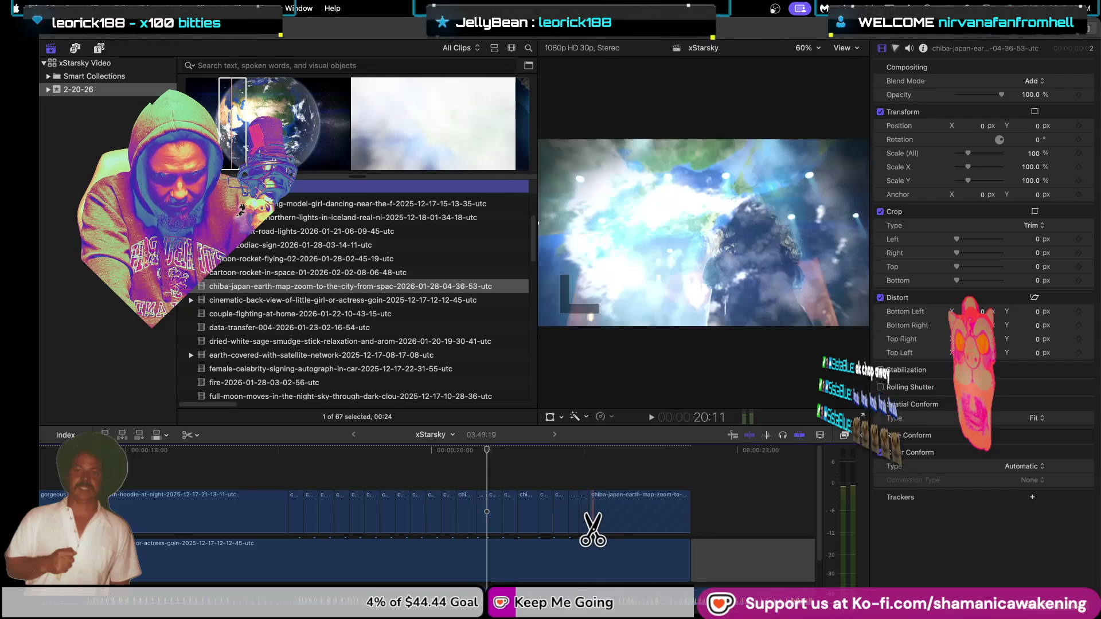
click(600, 516)
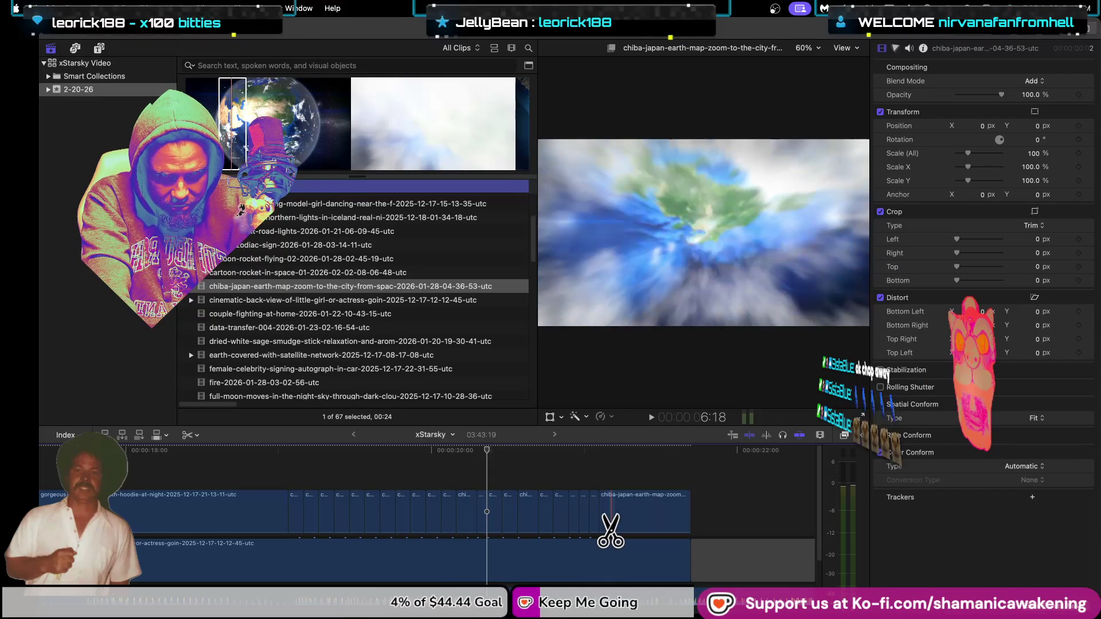
click(612, 516)
click(625, 516)
click(635, 516)
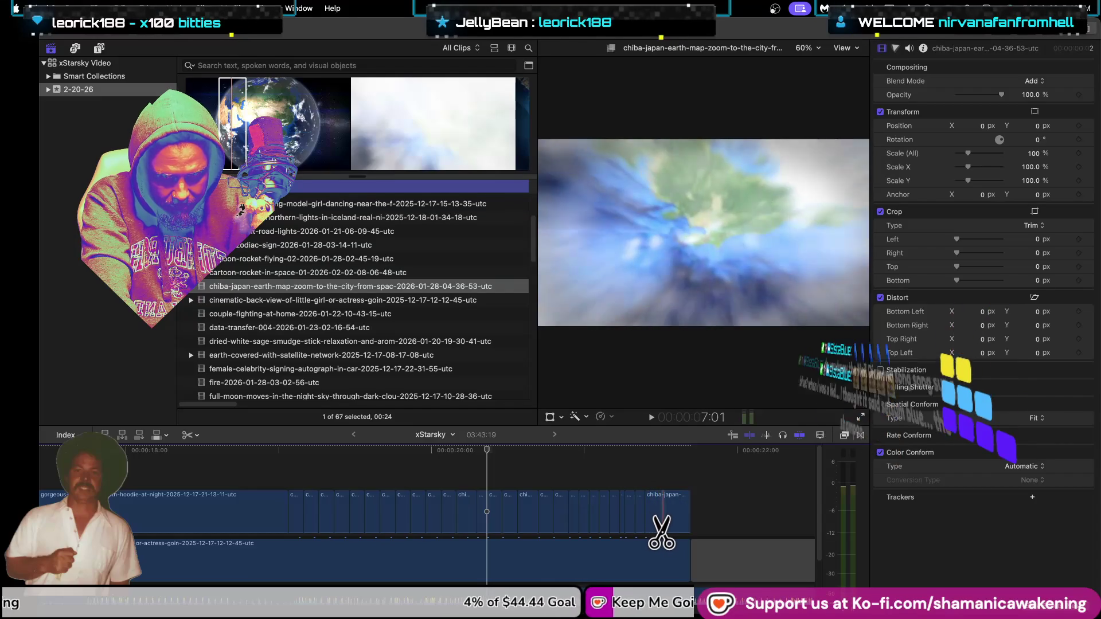
click(659, 516)
click(671, 516)
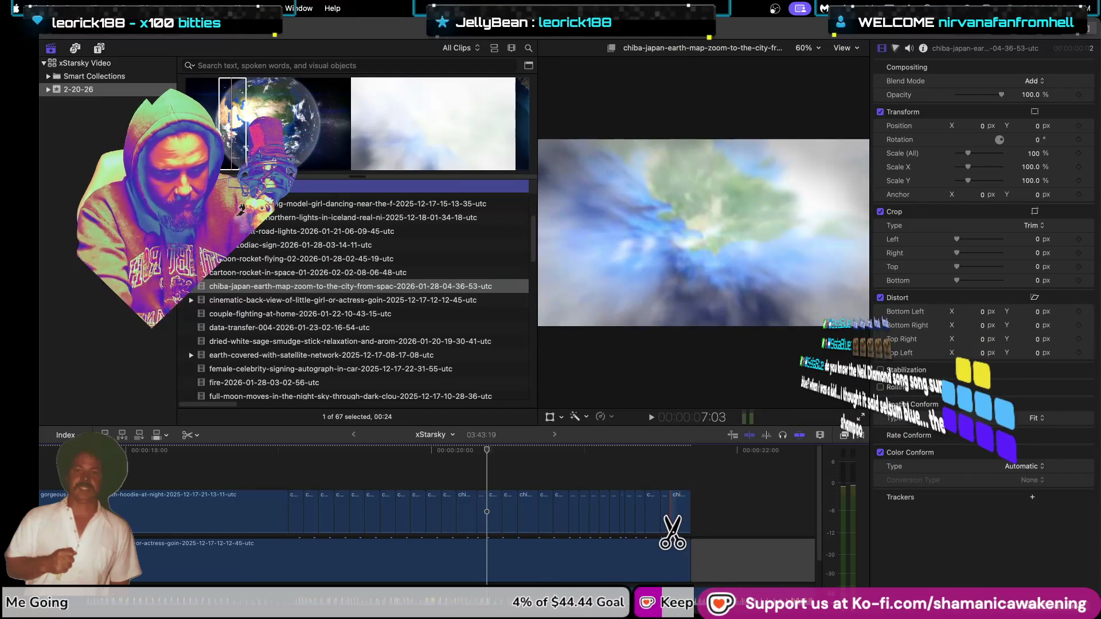
key(a)
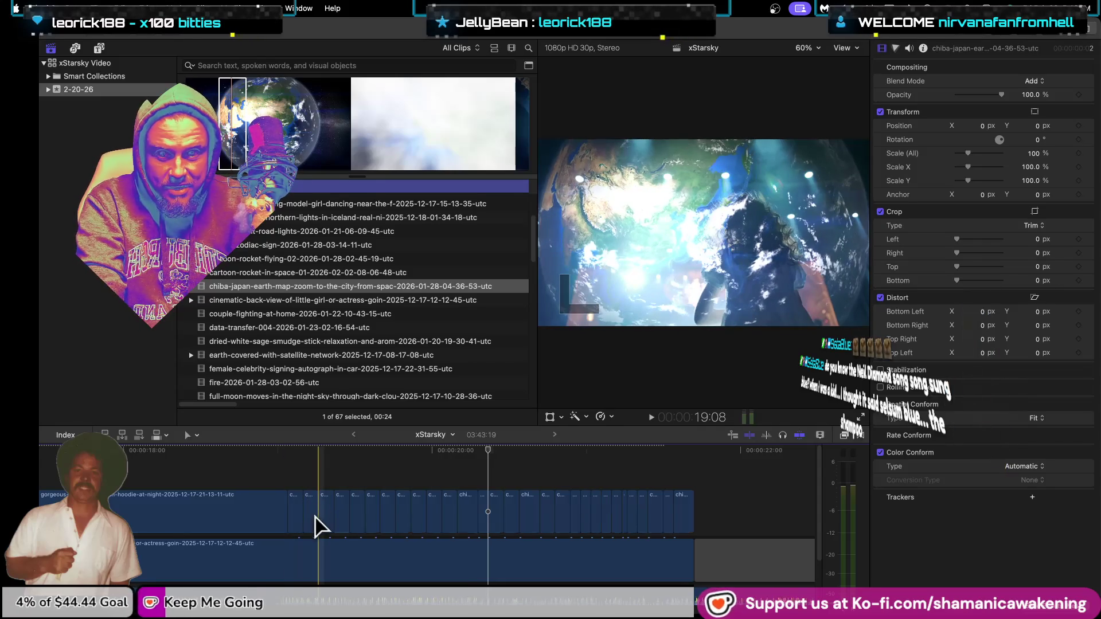
Step: Drag an early earth-zoom piece later in time, then delete it
scroll(321, 525, up, 6)
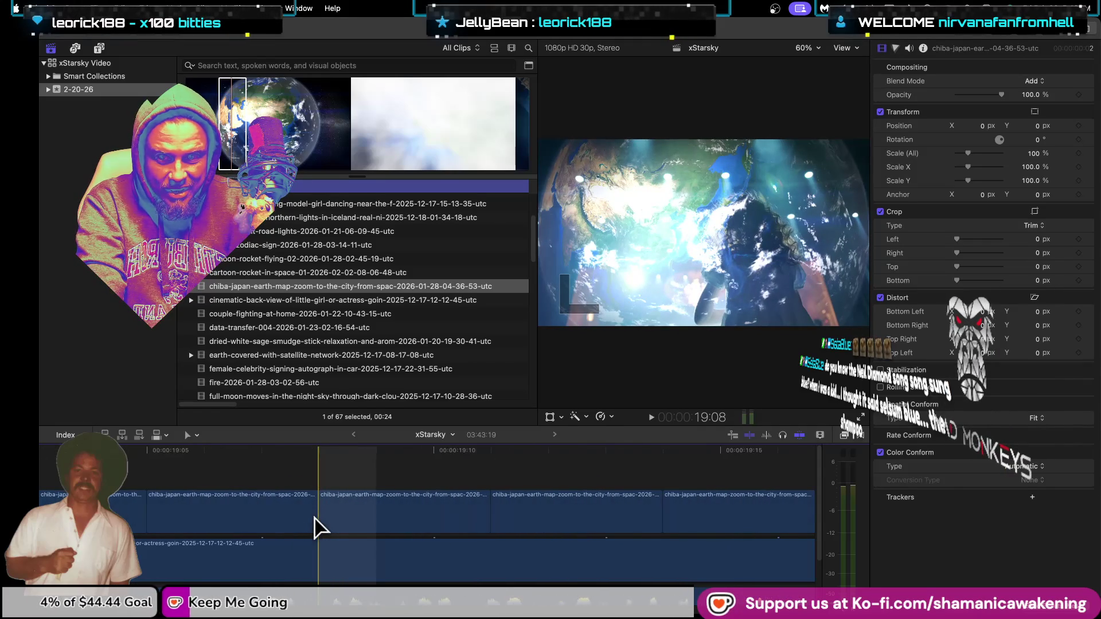
scroll(320, 524, down, 3)
click(255, 519)
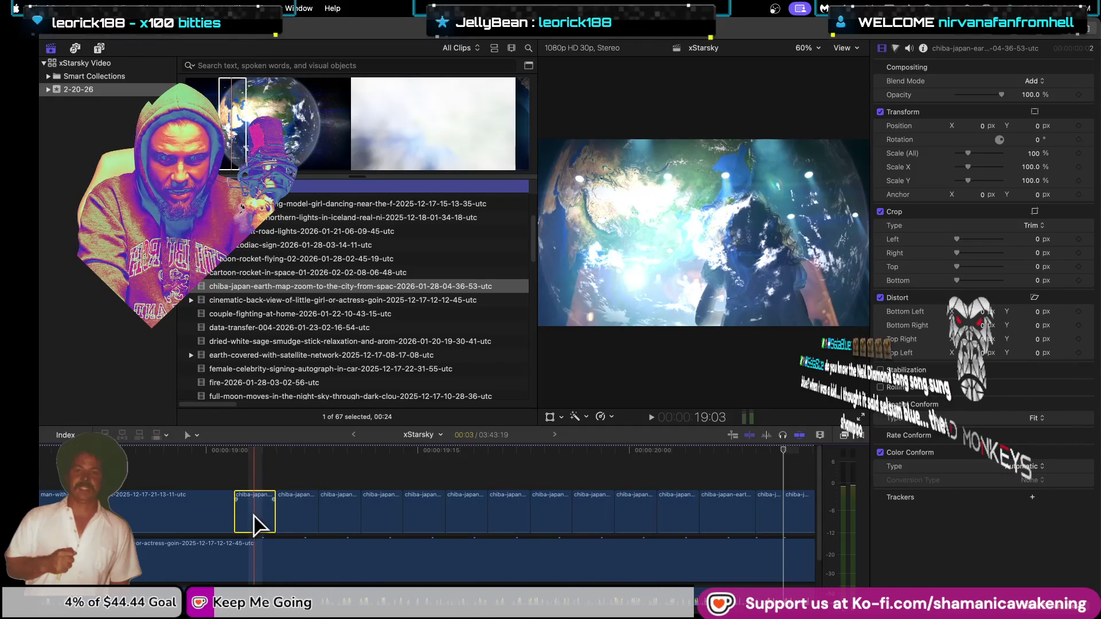
click(301, 519)
drag(304, 525, 384, 519)
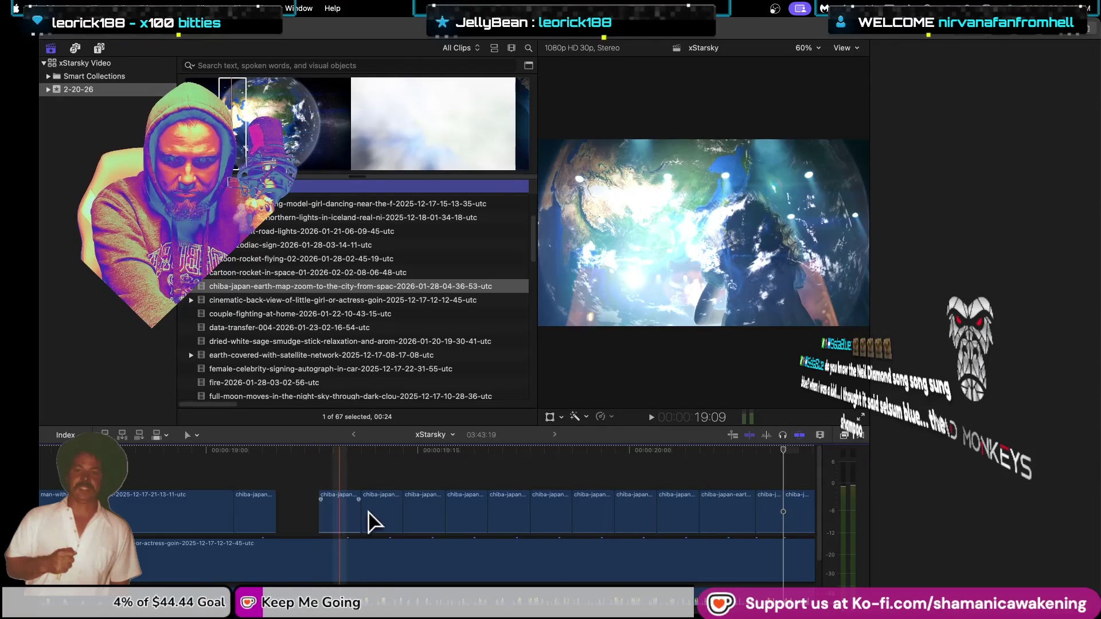
key(Delete)
Step: Delete the next four alternate earth-zoom pieces along the chopped strip
click(470, 518)
key(Delete)
click(550, 522)
key(Delete)
click(630, 525)
key(Delete)
click(728, 519)
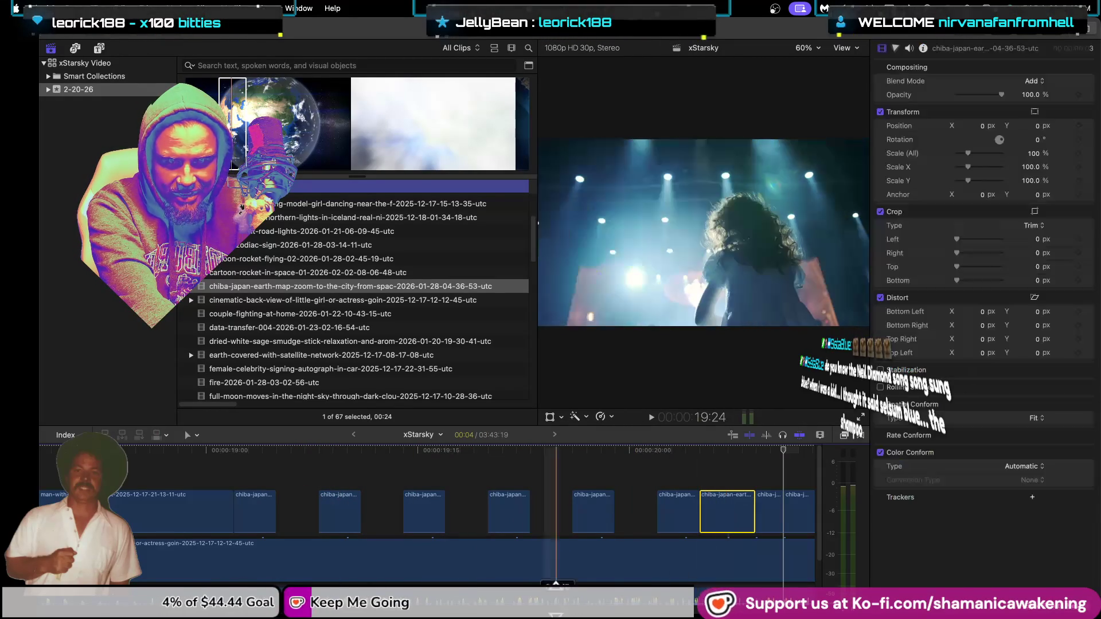
key(Delete)
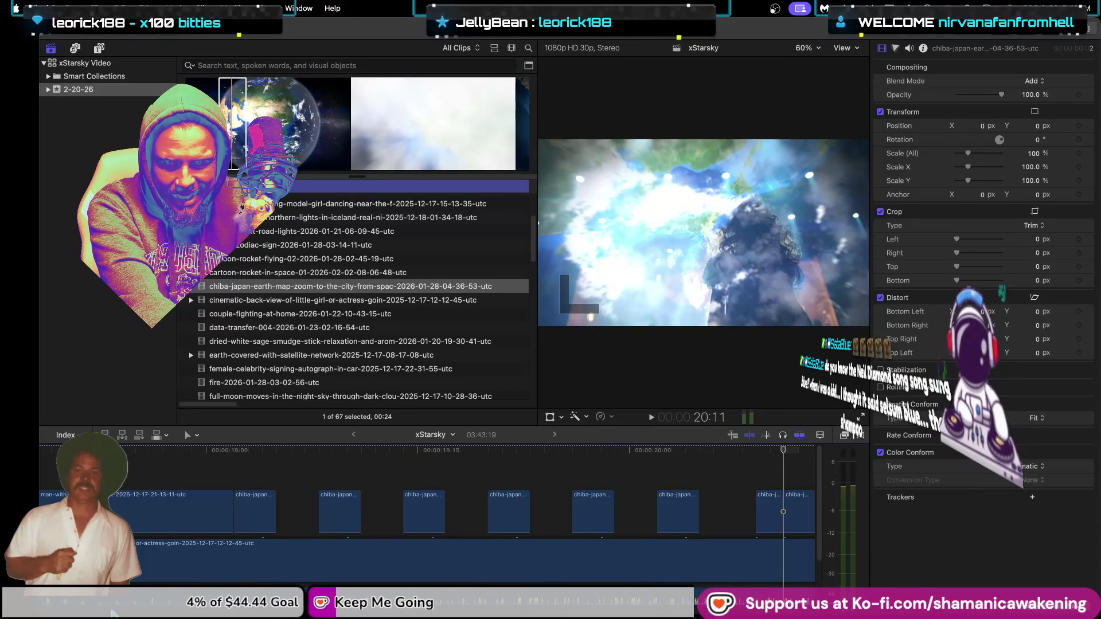
Step: Further along the timeline, delete three more alternate earth-zoom pieces
scroll(253, 516, right, 10)
click(285, 524)
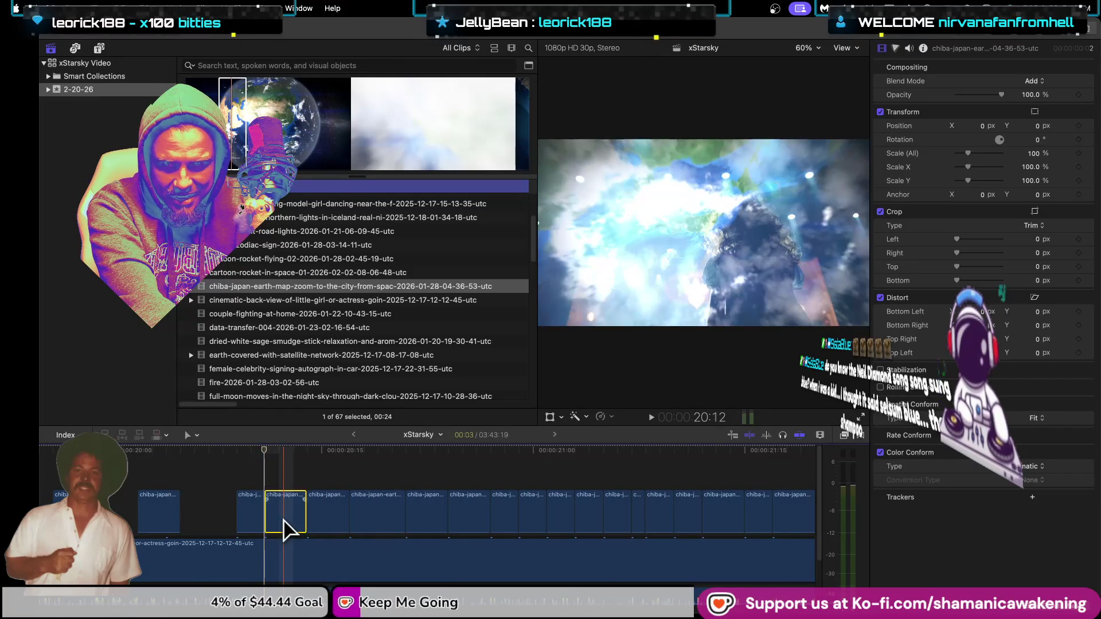
key(Delete)
click(369, 519)
key(Delete)
click(468, 523)
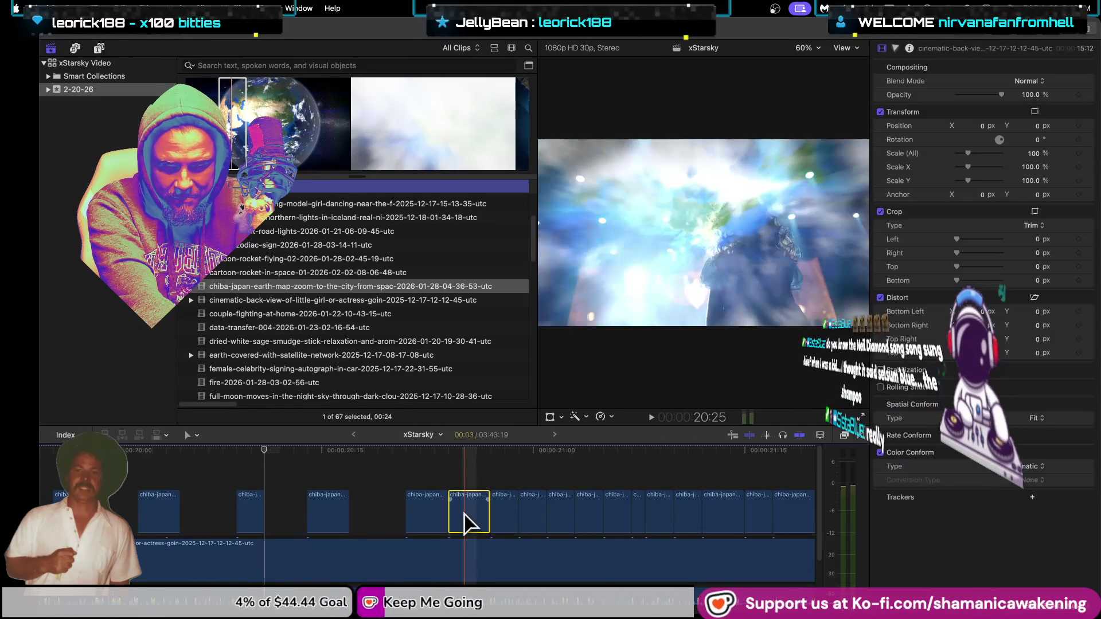
key(Delete)
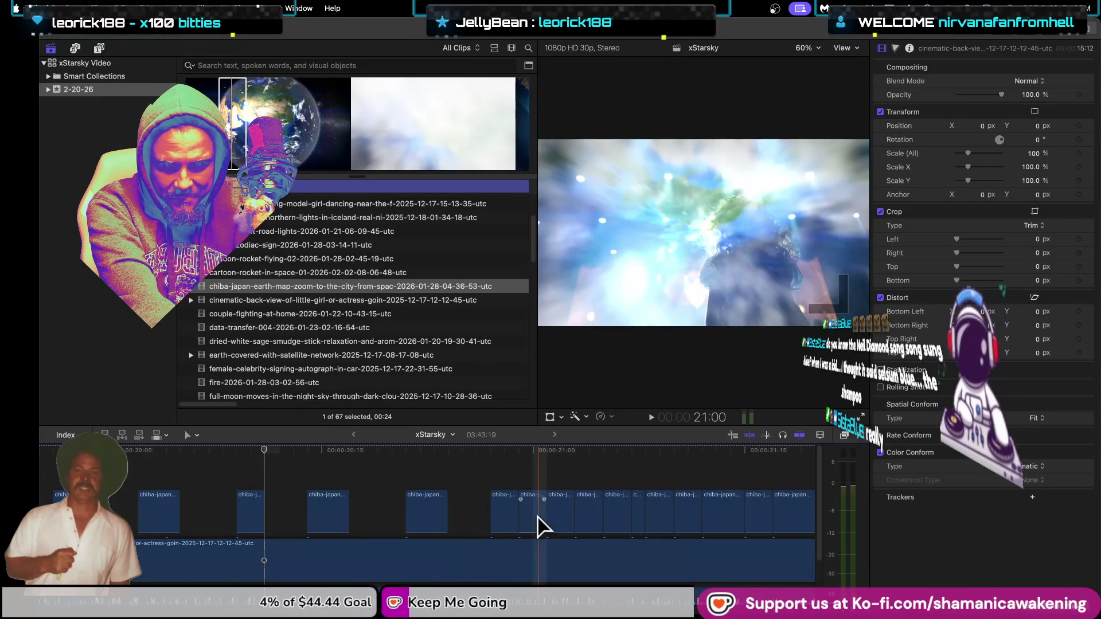
Step: Remove the remaining alternate earth-zoom pieces near the end of the strip
key(Delete)
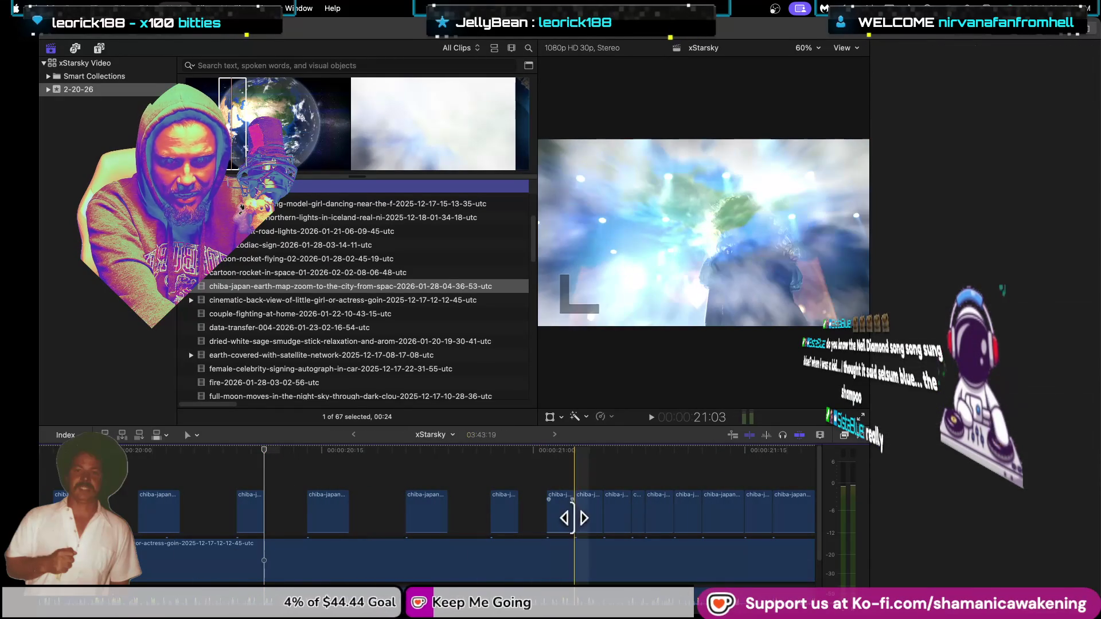
click(585, 513)
key(Delete)
click(658, 513)
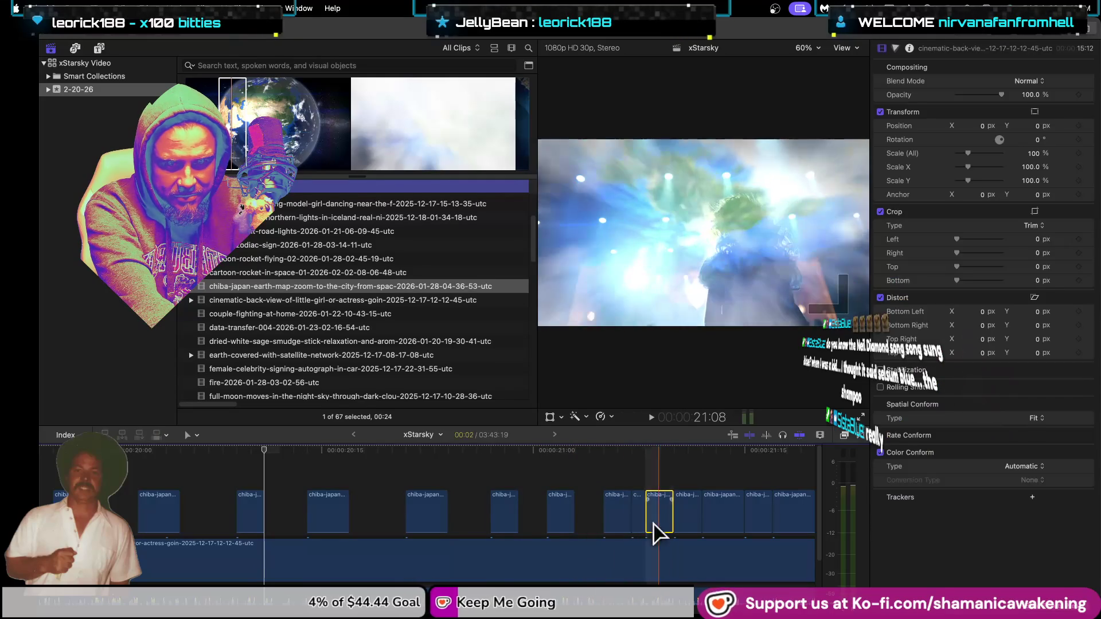
scroll(312, 560, right, 5)
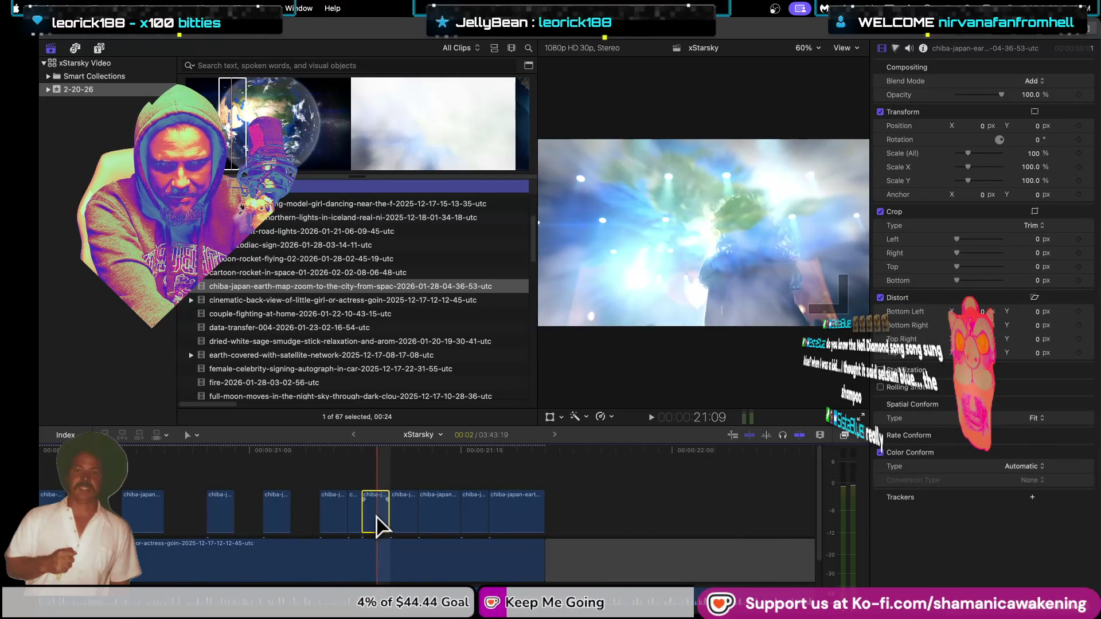
key(Delete)
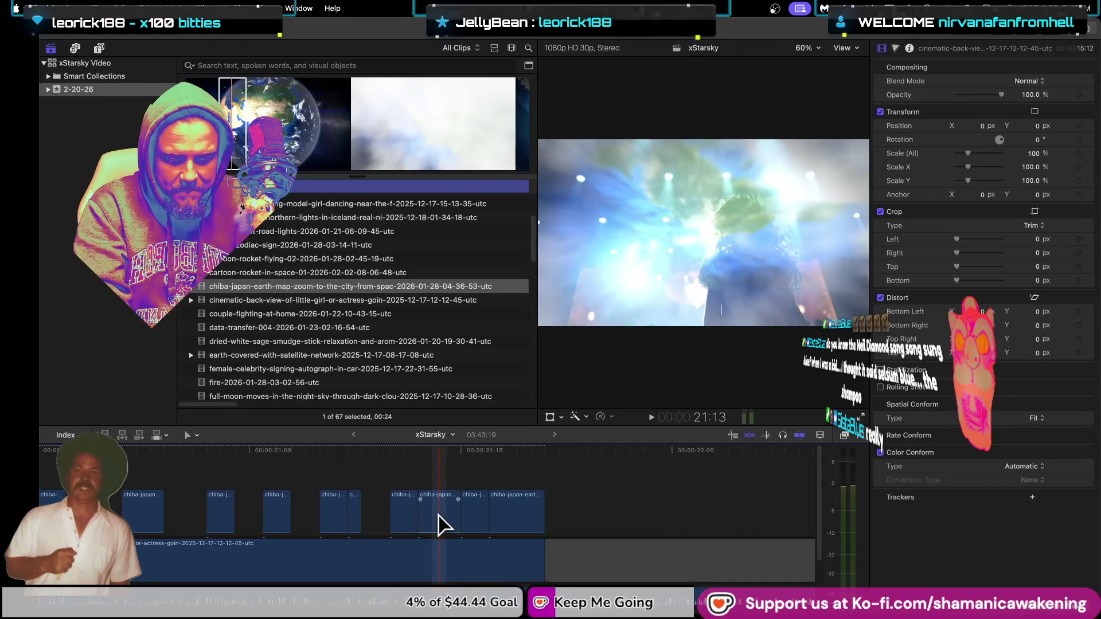
Step: Blade the earth-zoom clip twice and delete the small split-off piece
key(b)
click(431, 519)
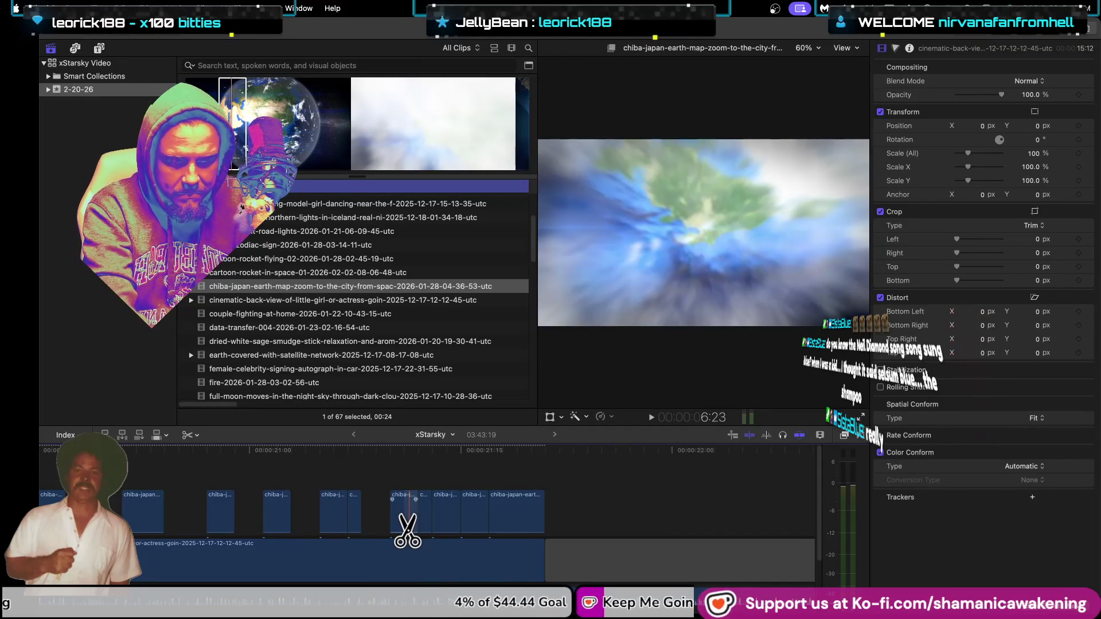
key(a)
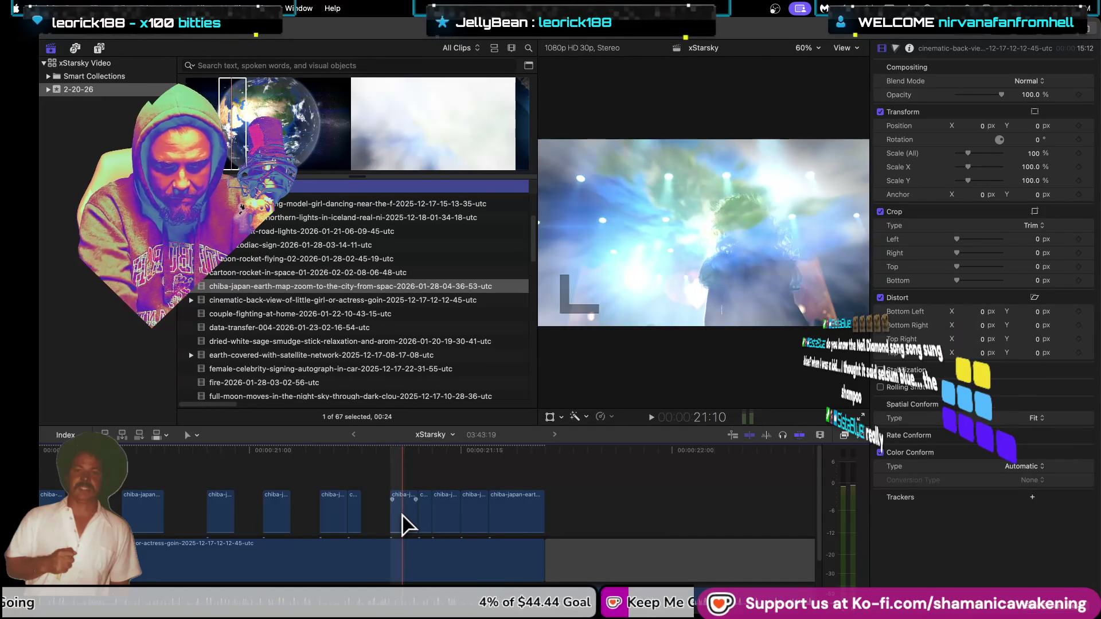
key(b)
click(403, 519)
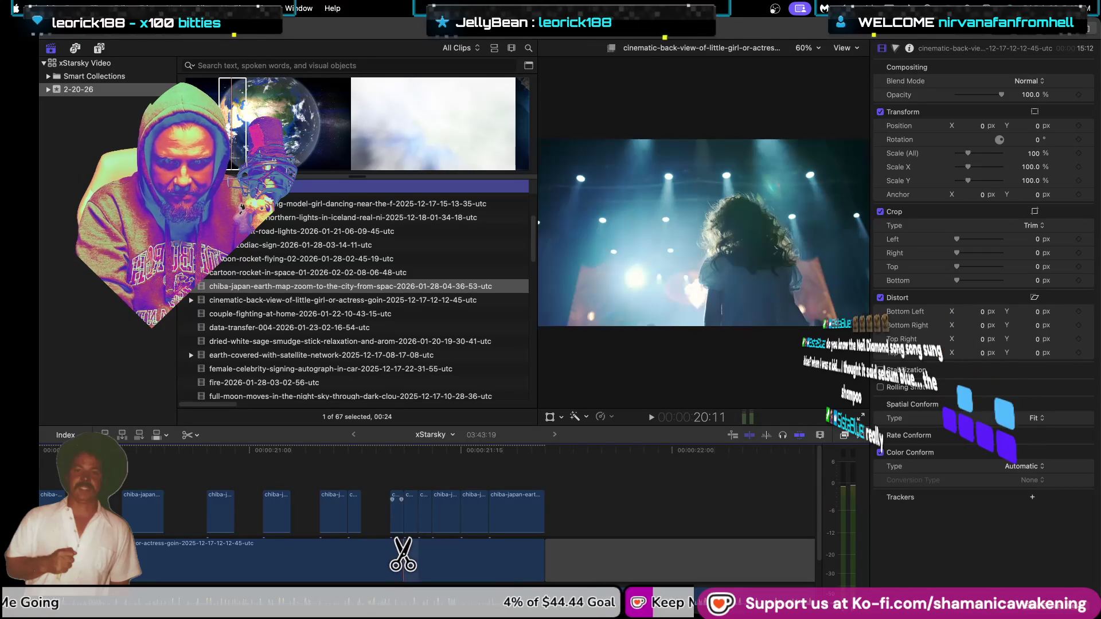
key(a)
click(408, 516)
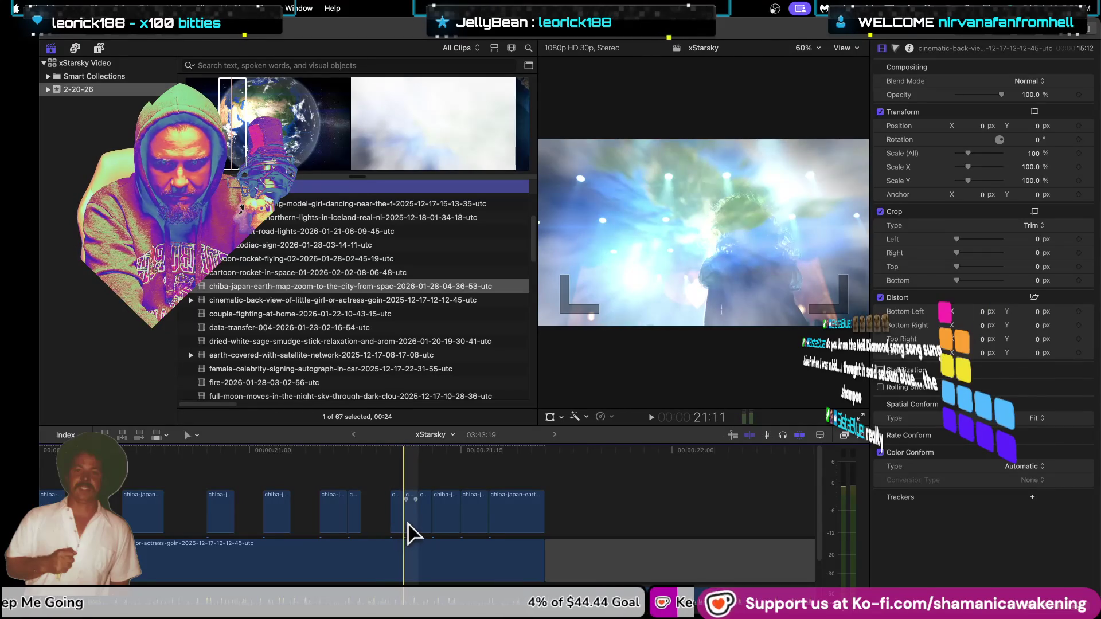
key(Delete)
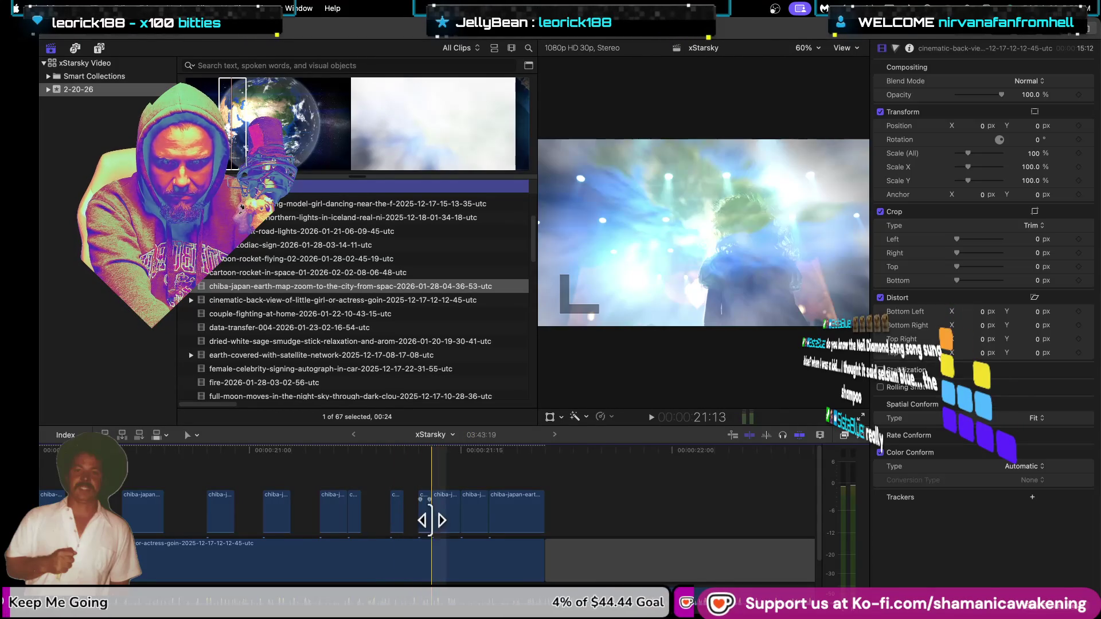
Step: Cut the earth-zoom clip again and remove the small split-off piece
key(b)
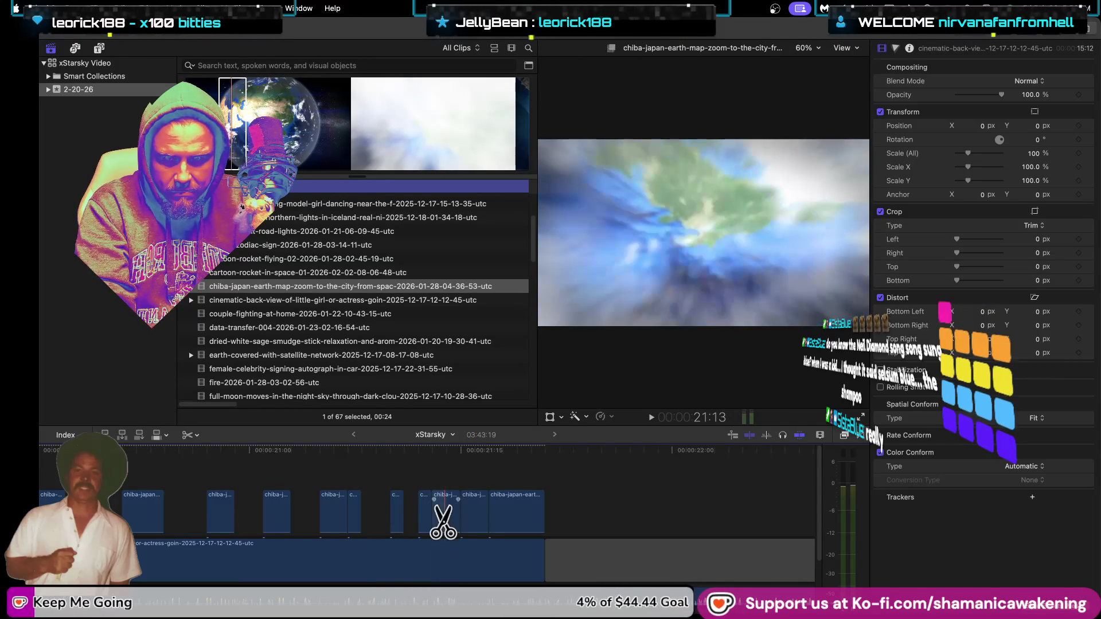
key(a)
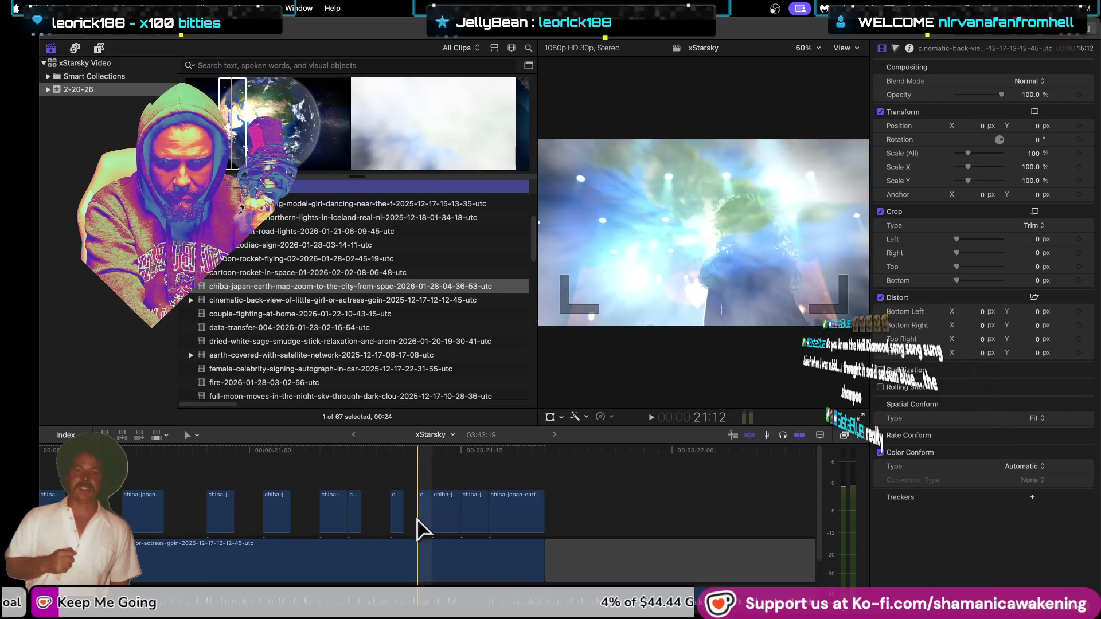
key(b)
click(446, 510)
key(a)
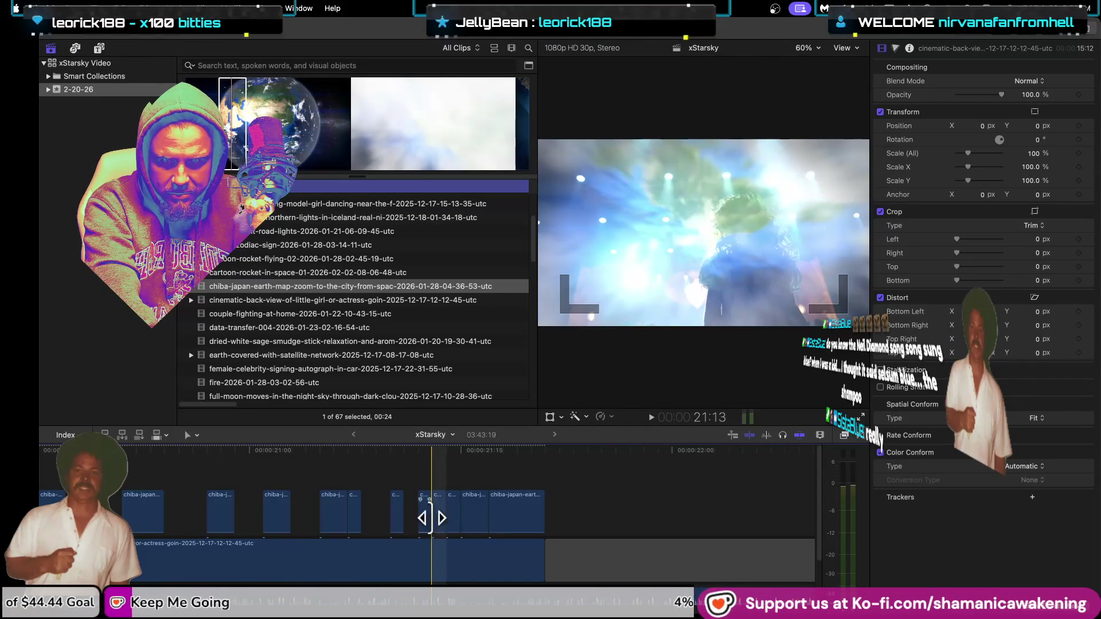
key(Delete)
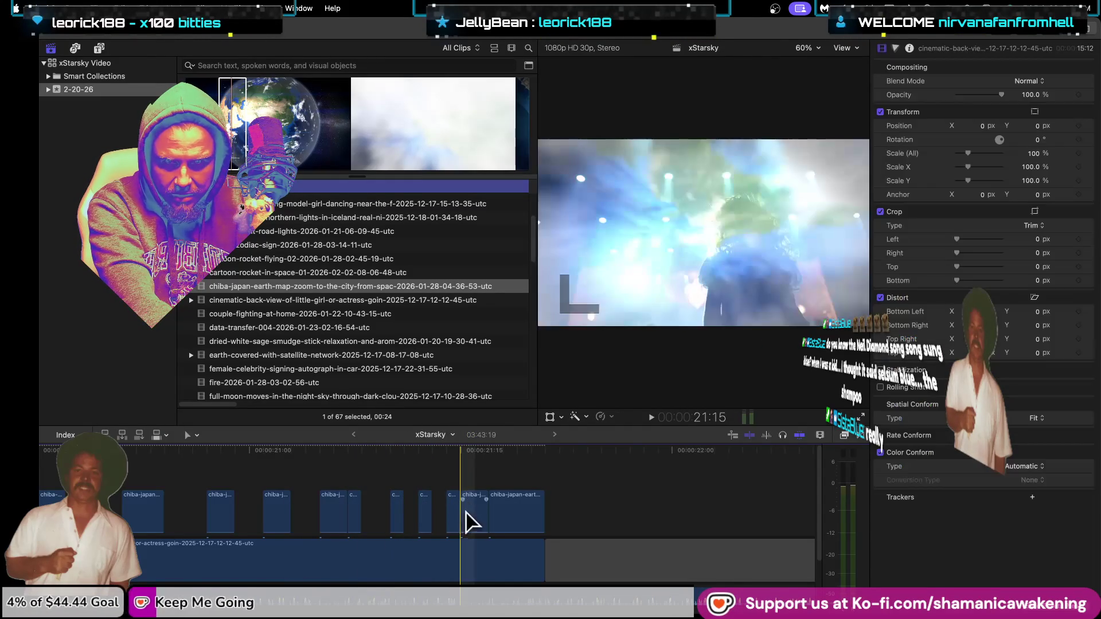
Step: Split the earth-zoom clip once more and delete the small piece
key(b)
click(475, 510)
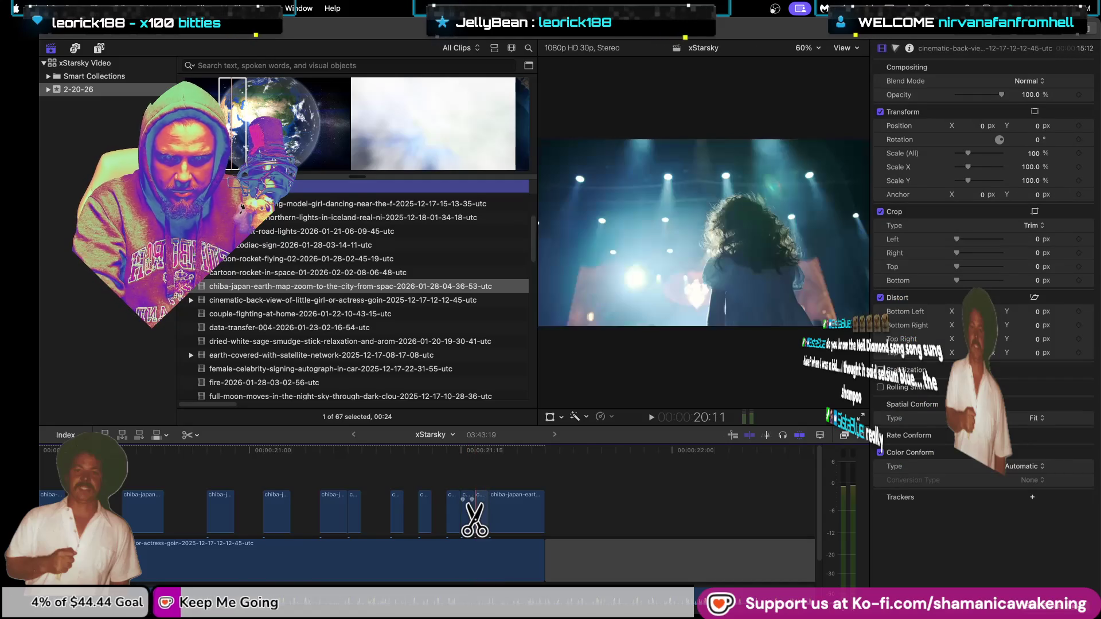
key(a)
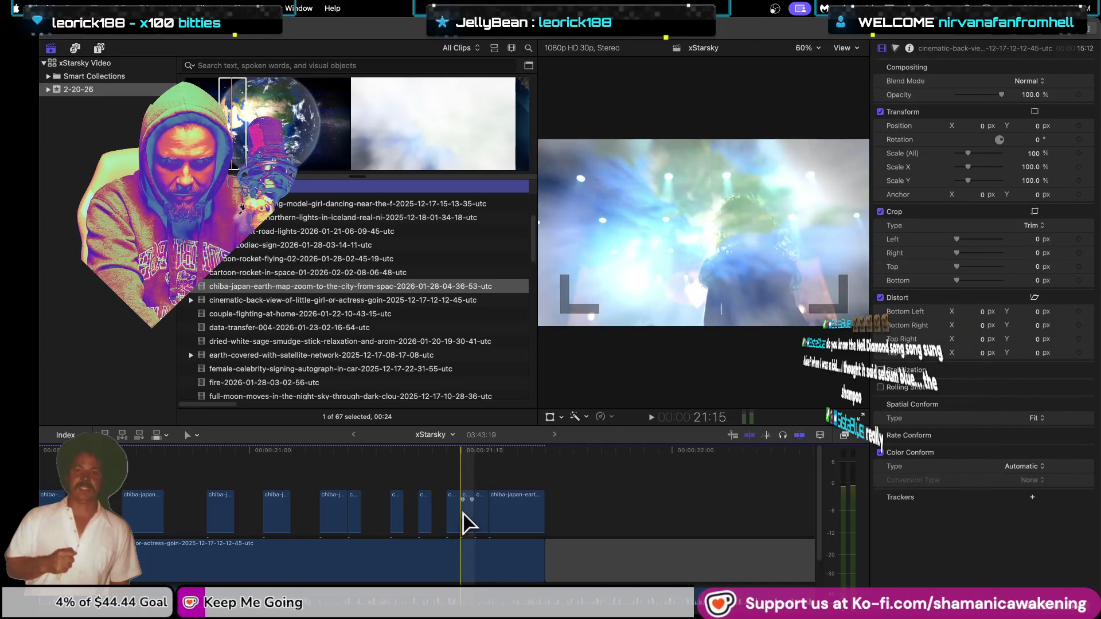
key(Delete)
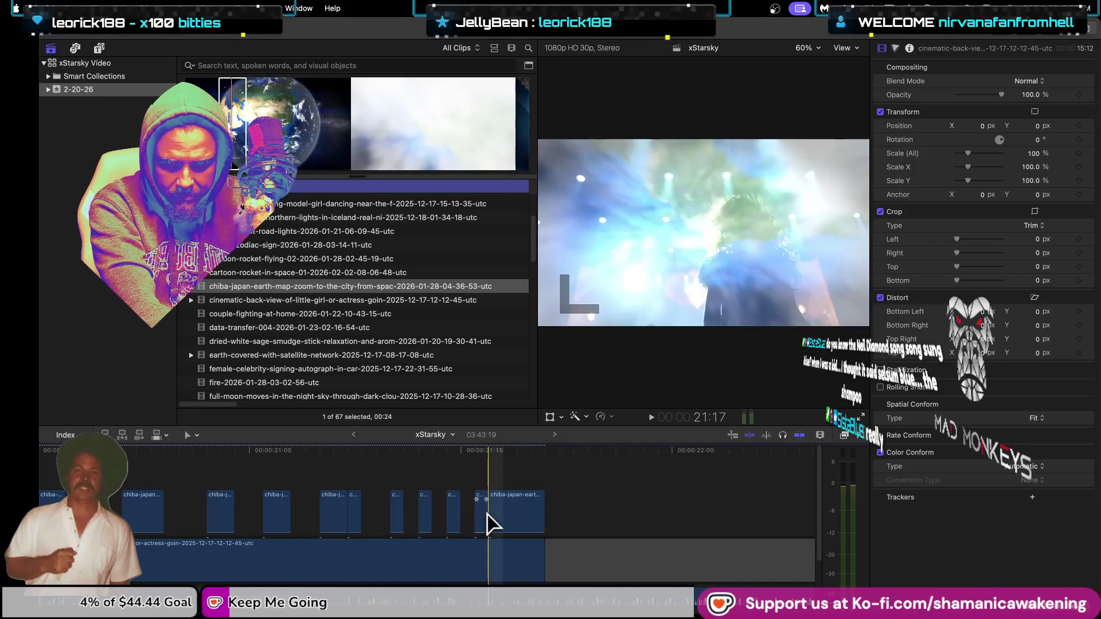
Step: Make two blade cuts to isolate a short earth-zoom piece and delete it
key(b)
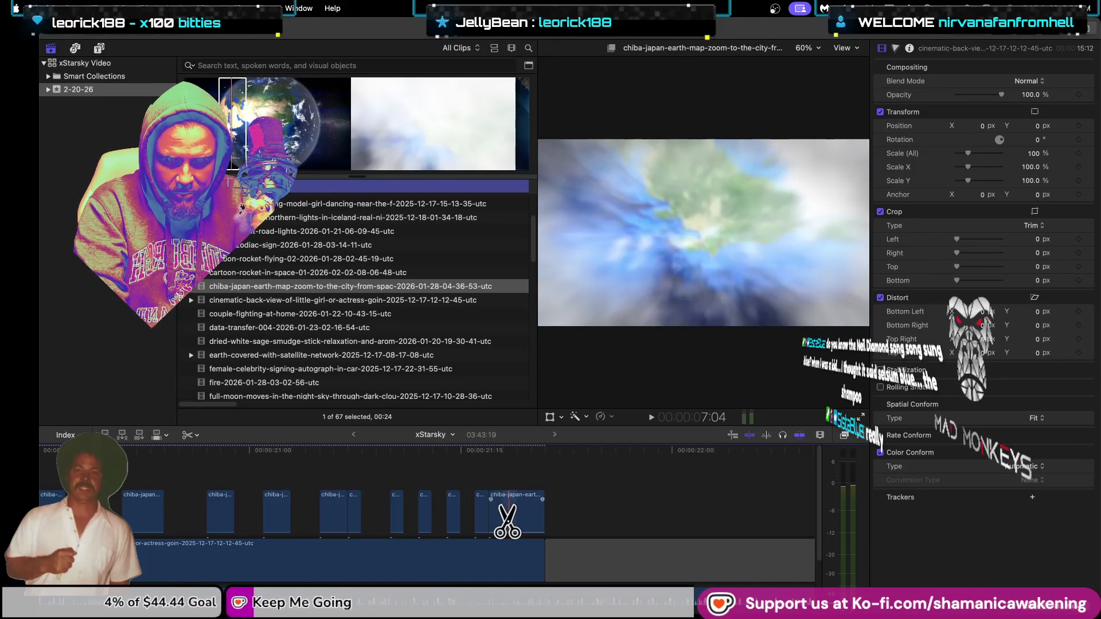
click(503, 507)
click(517, 508)
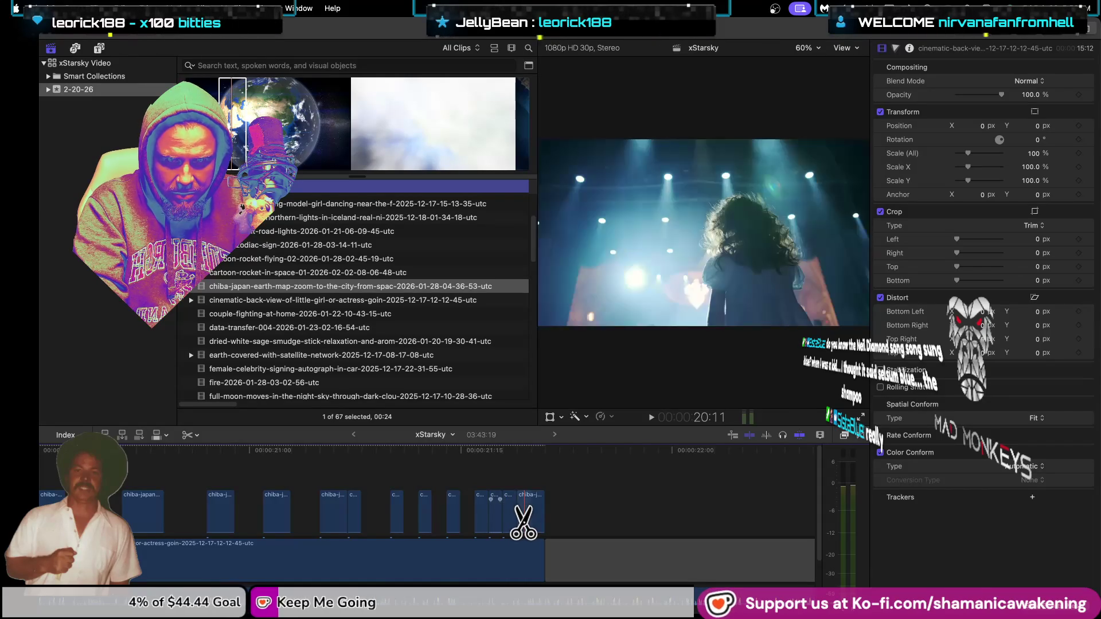
key(a)
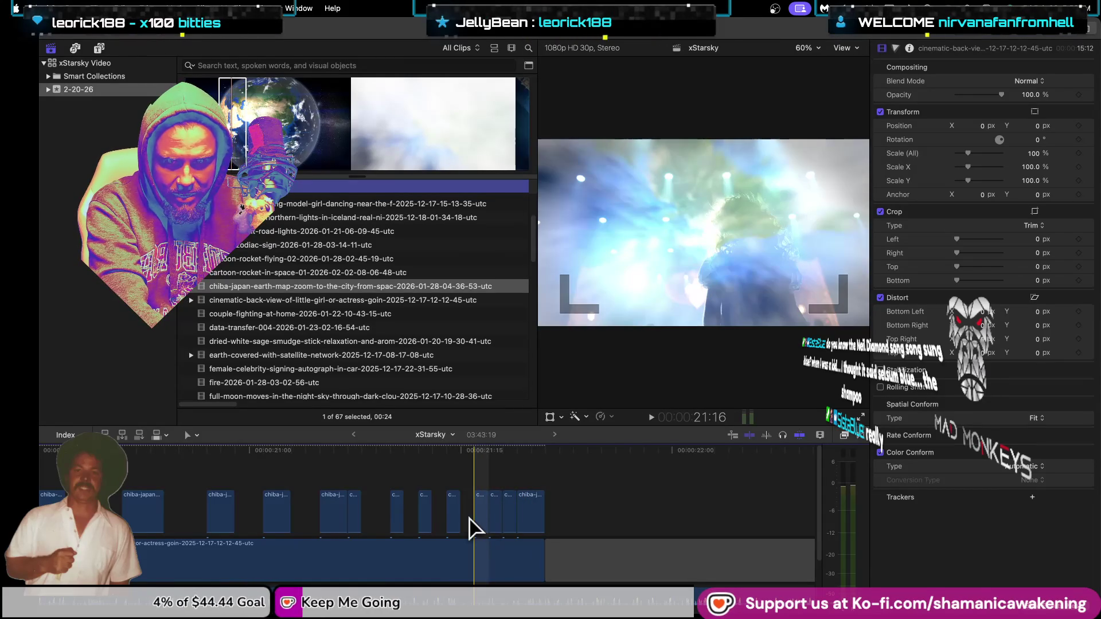
click(495, 515)
key(Delete)
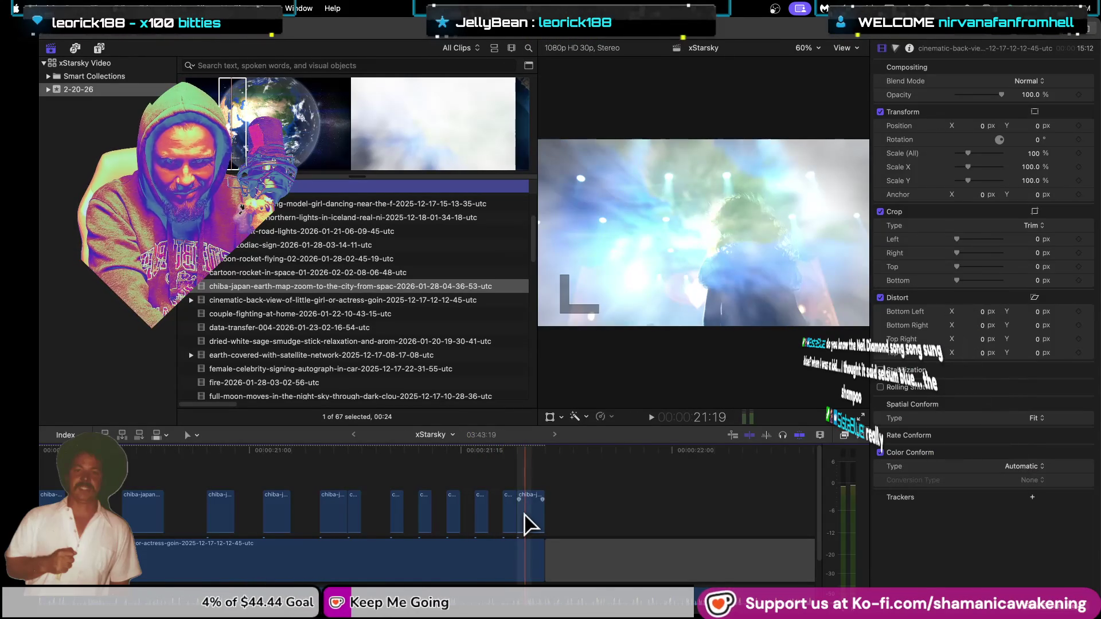
Step: Delete the last small earth-zoom piece and fit the whole montage in the timeline
key(b)
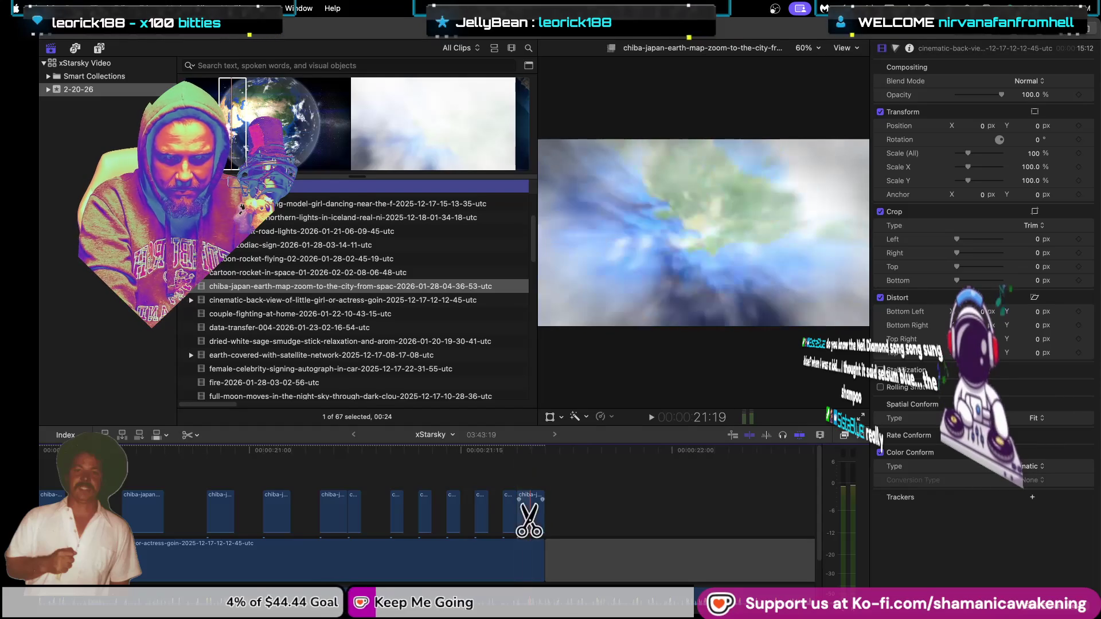
key(a)
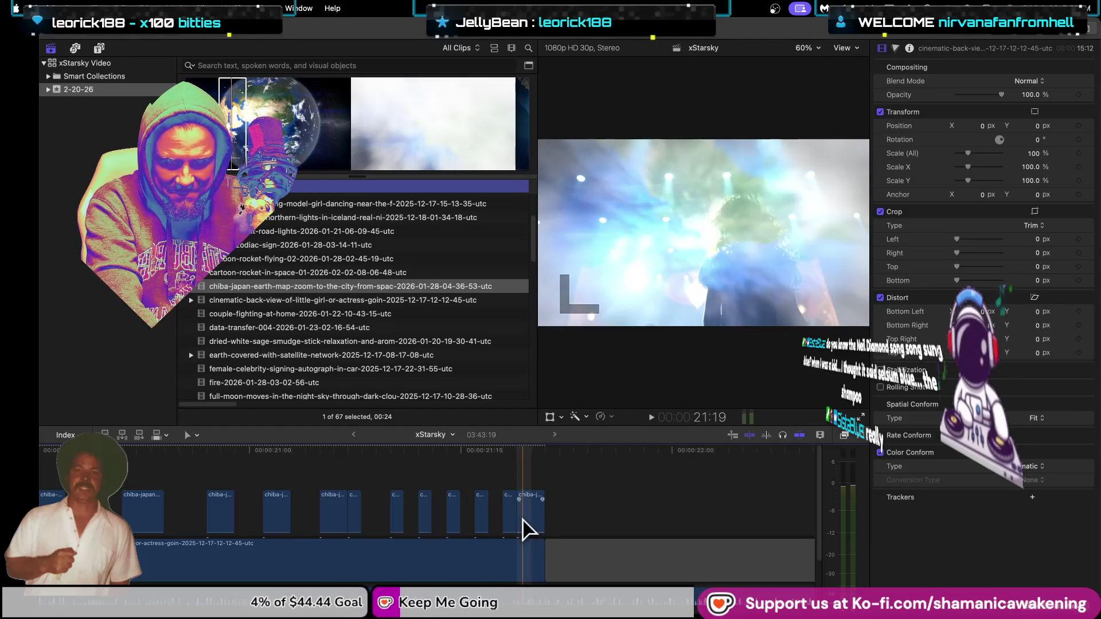
key(b)
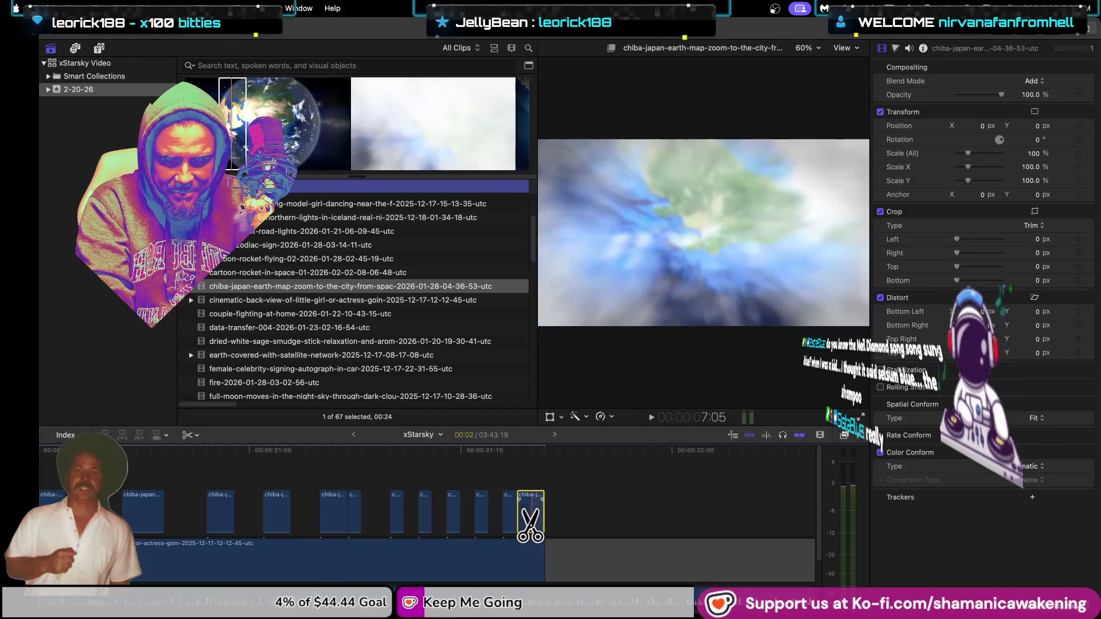
key(a)
click(513, 519)
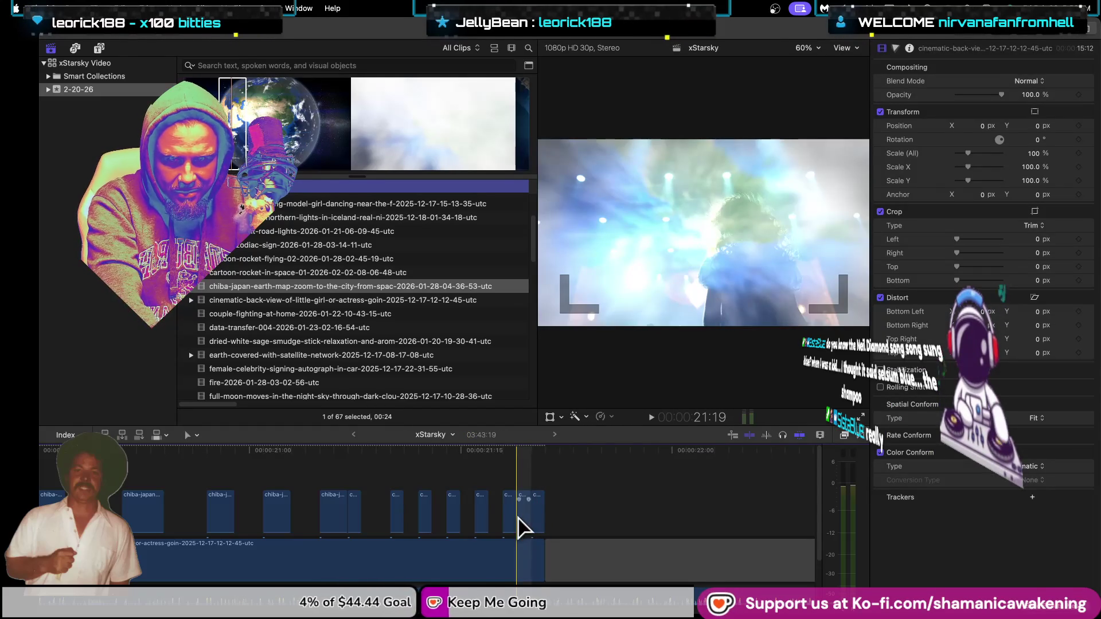
key(Delete)
key(super+4)
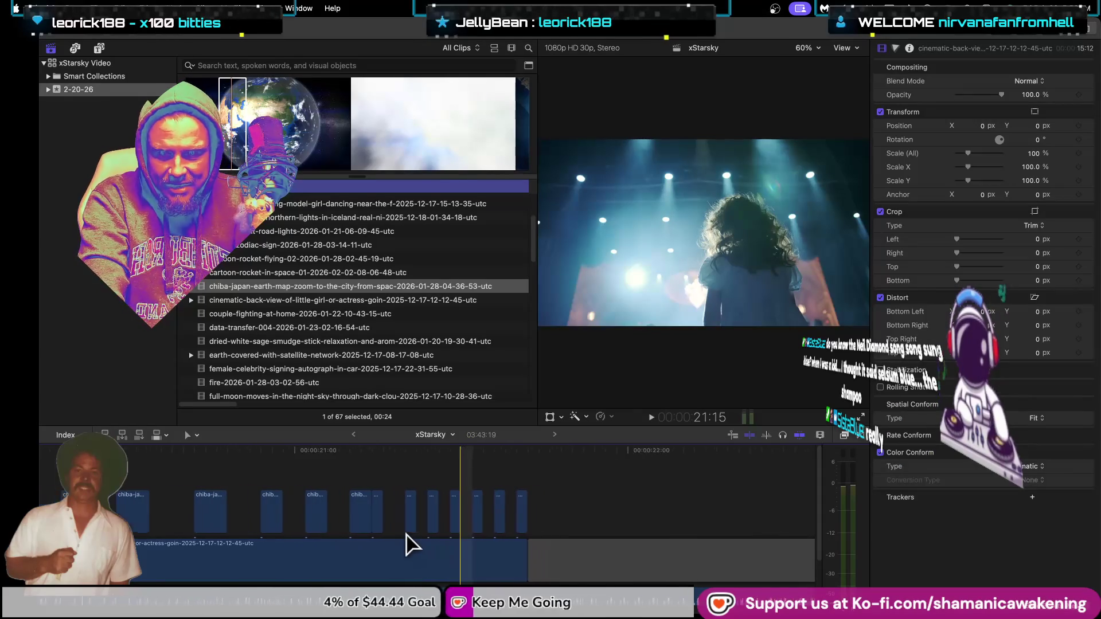
key(super+minus)
click(150, 451)
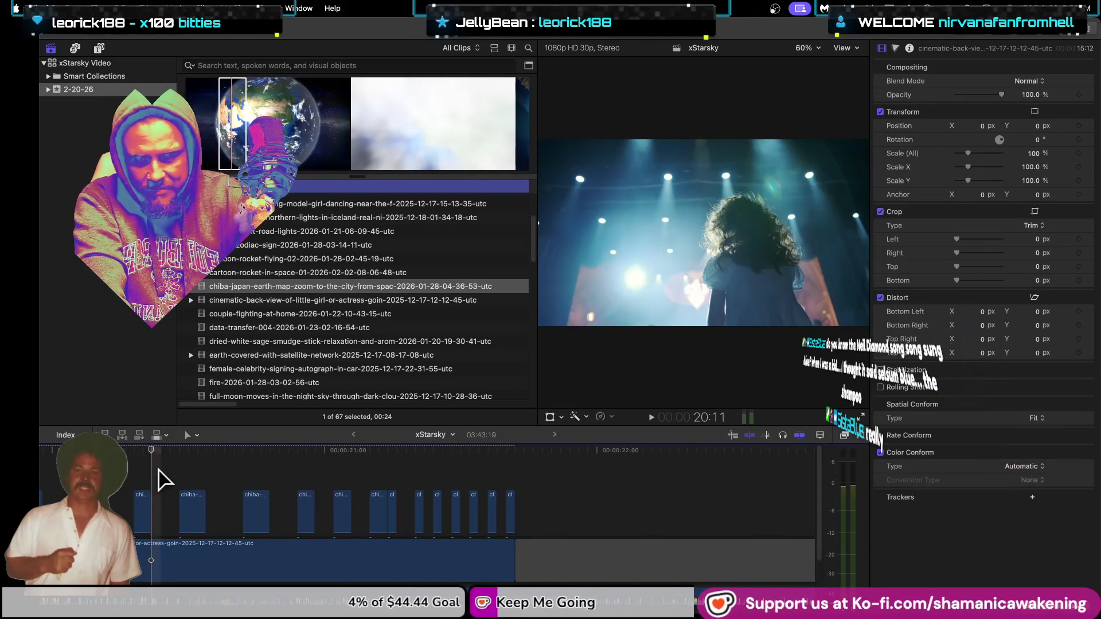
key(space)
key(super+equal)
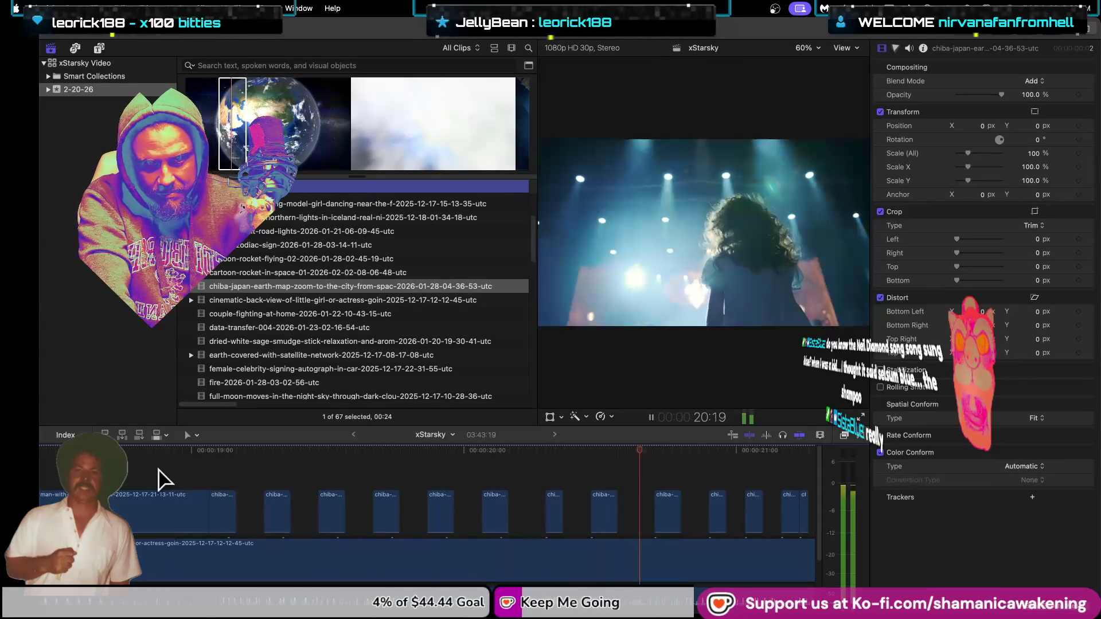
key(space)
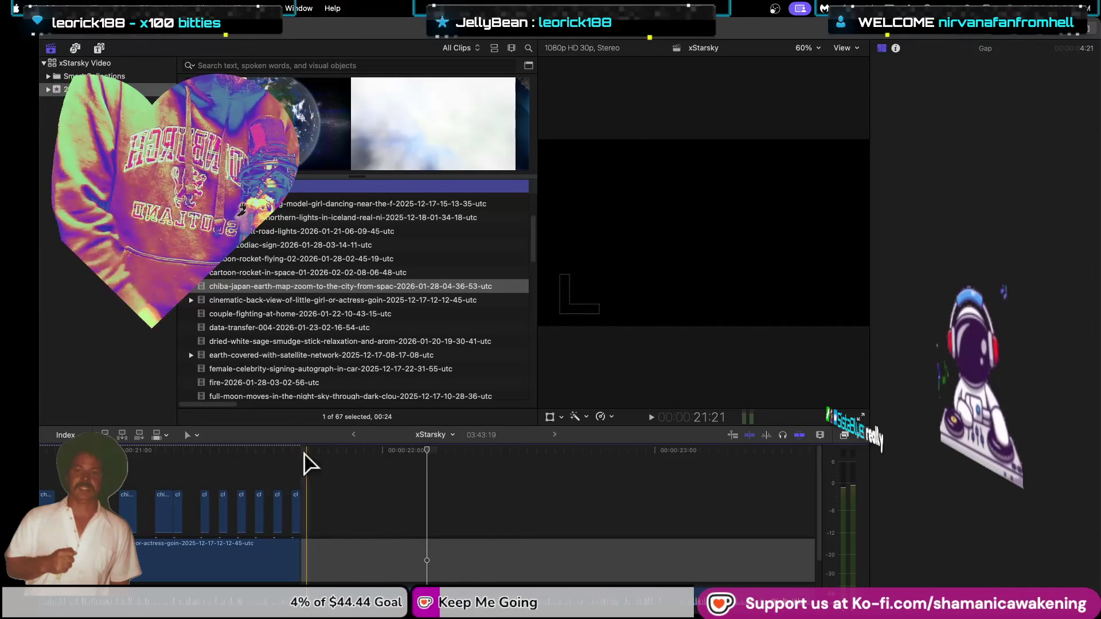
key(super+Tab)
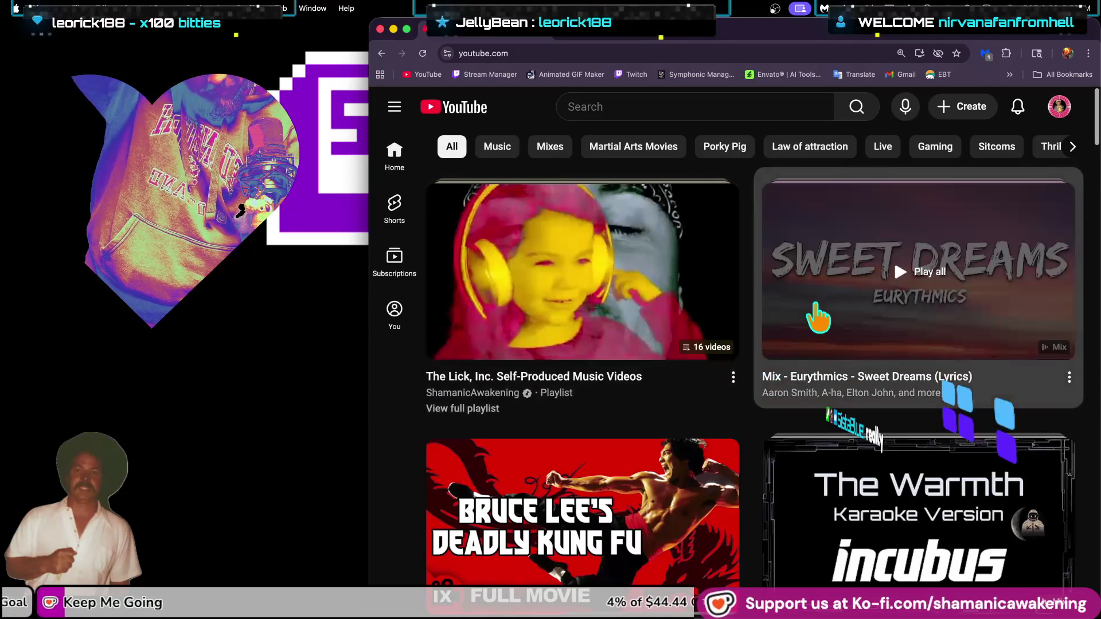
Step: Go to the saved Playlists page and open the full Movies playlist
click(1059, 107)
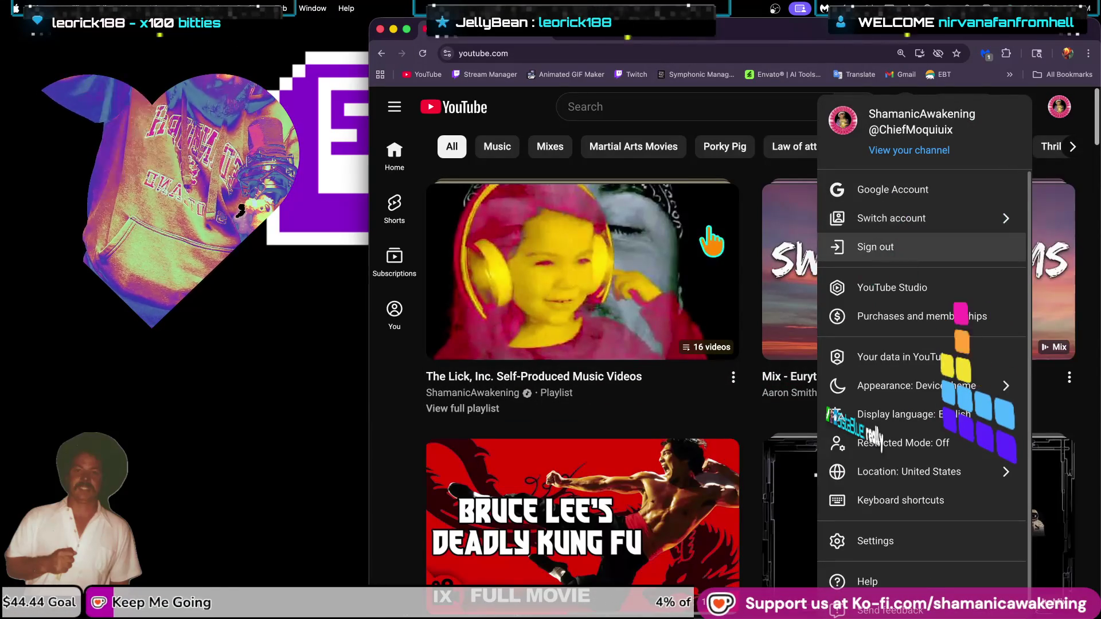
click(393, 109)
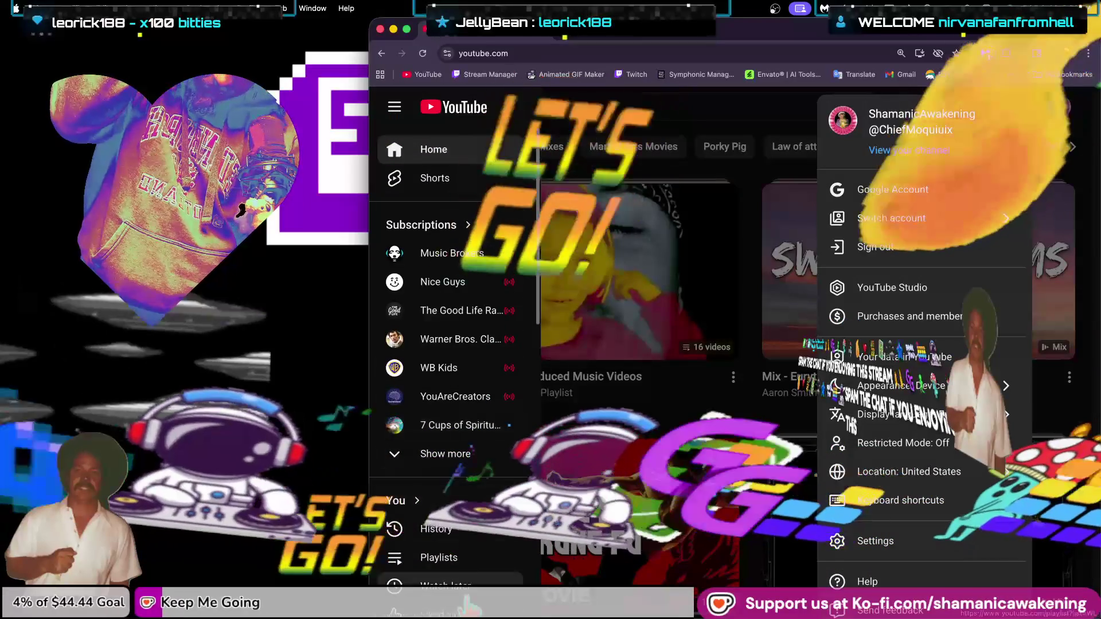
click(450, 559)
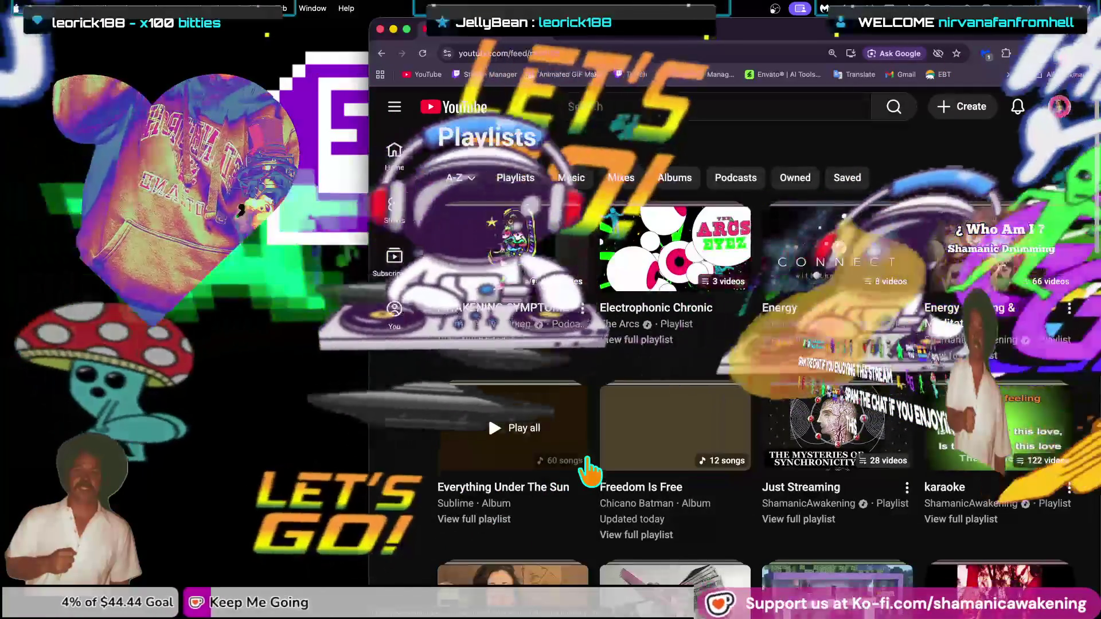
scroll(591, 465, down, 3)
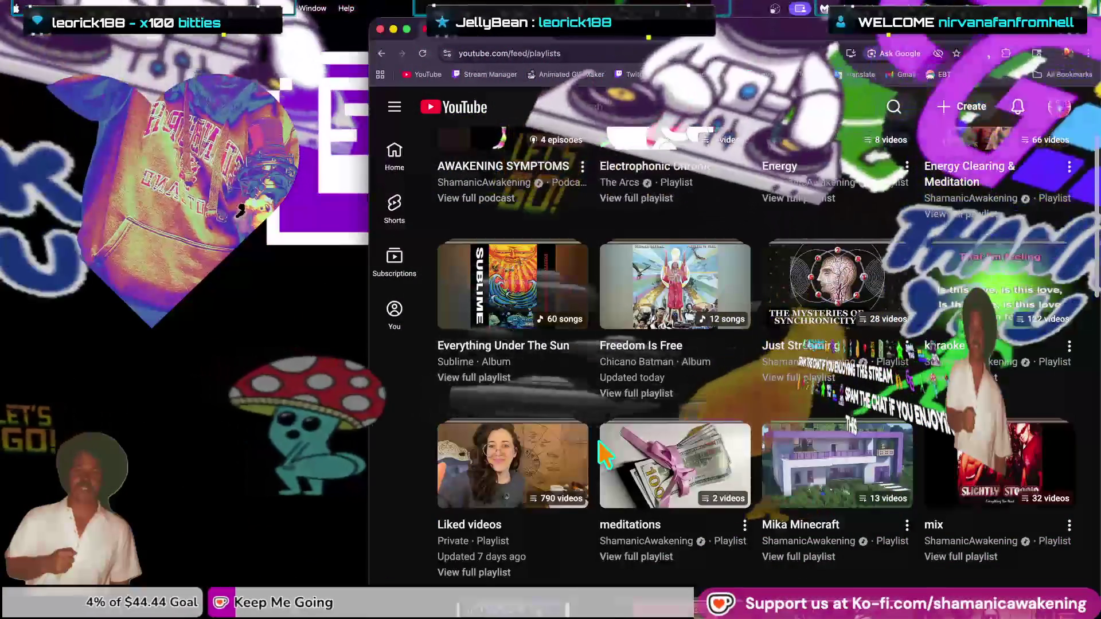
scroll(602, 459, down, 4)
scroll(605, 456, down, 2)
scroll(602, 453, down, 4)
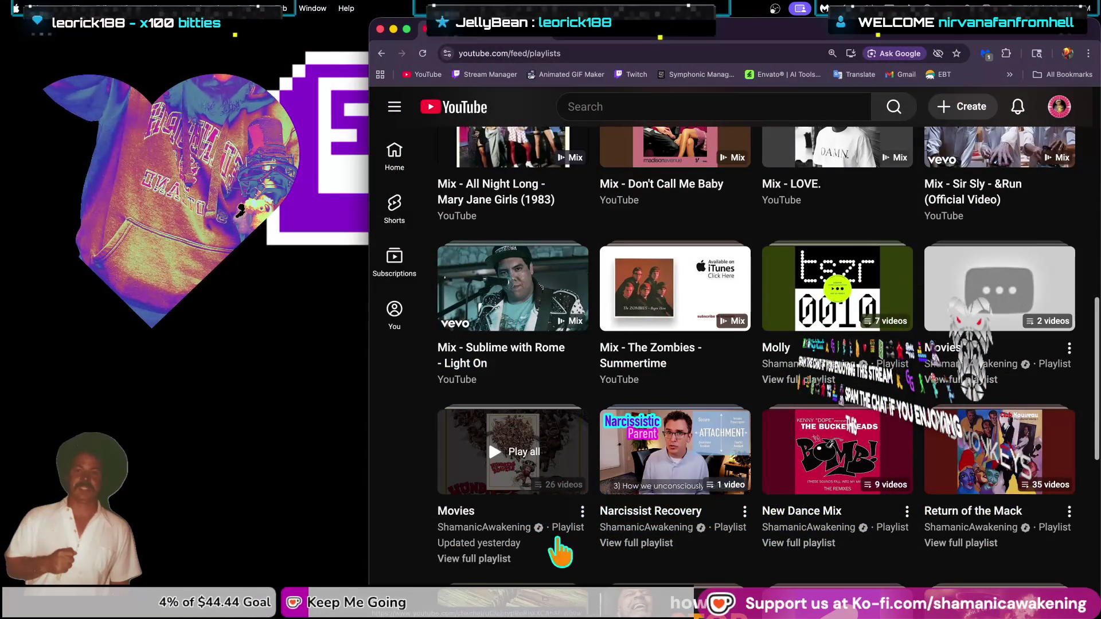
click(493, 559)
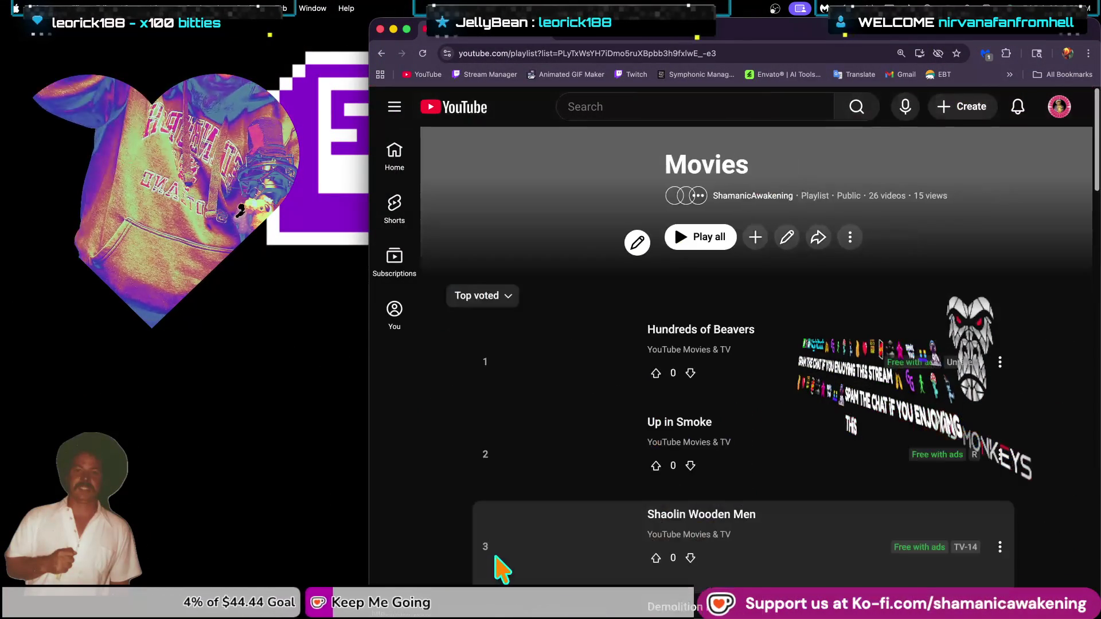
Step: Scroll through the Movies playlist and start playing Bio-Dome
scroll(586, 533, down, 3)
scroll(585, 531, down, 8)
scroll(583, 529, down, 8)
scroll(583, 529, down, 8)
scroll(580, 527, down, 8)
scroll(578, 524, down, 3)
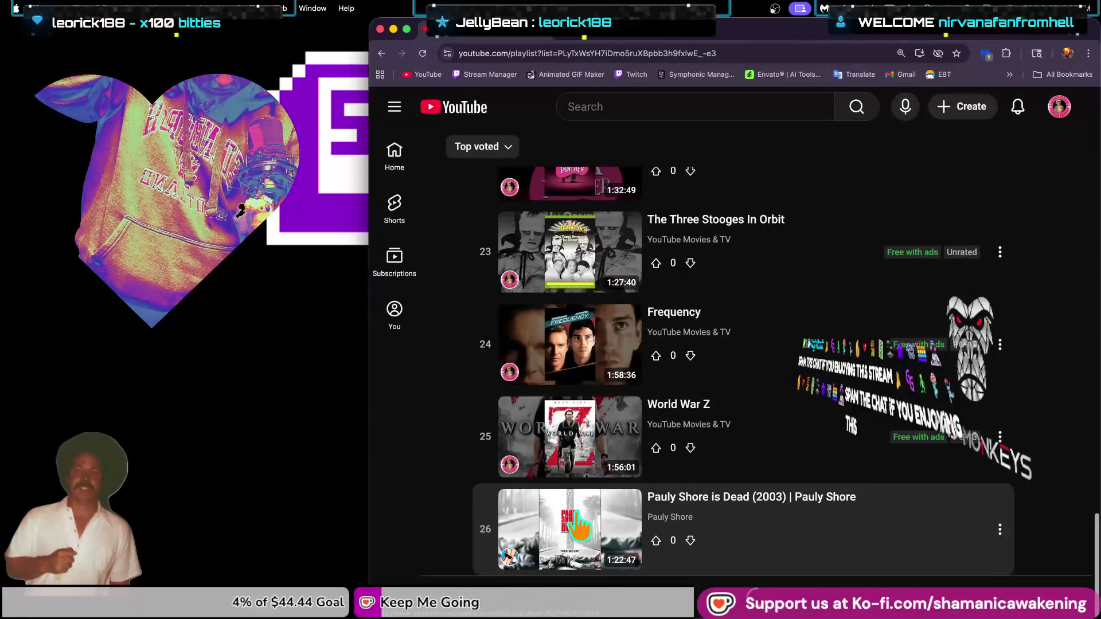
scroll(627, 404, up, 4)
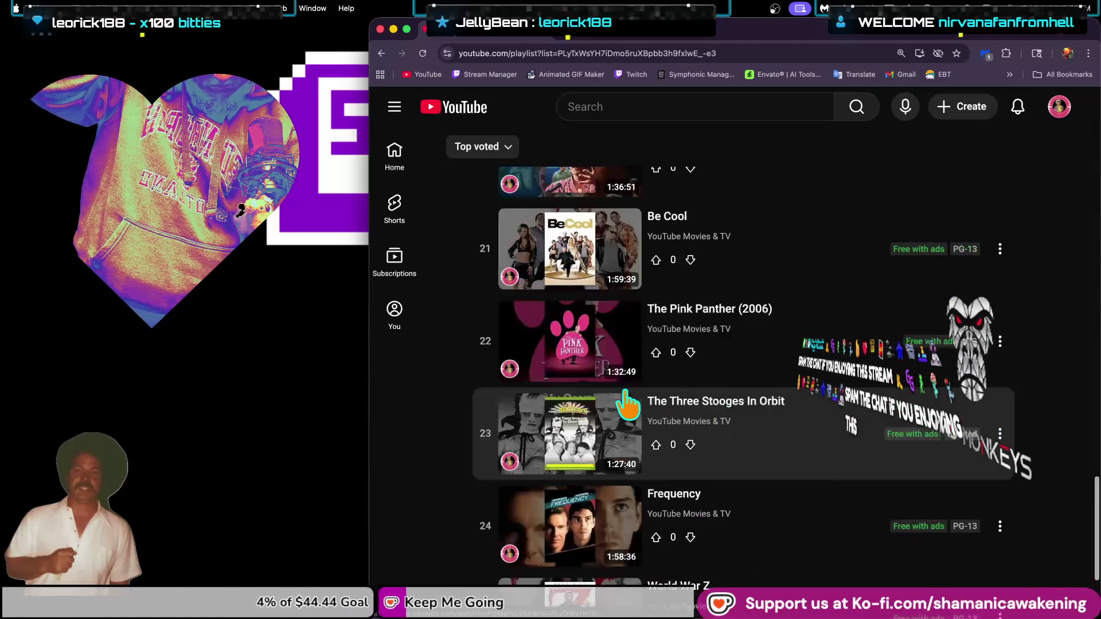
scroll(627, 404, up, 1)
scroll(627, 404, up, 3)
scroll(628, 404, up, 2)
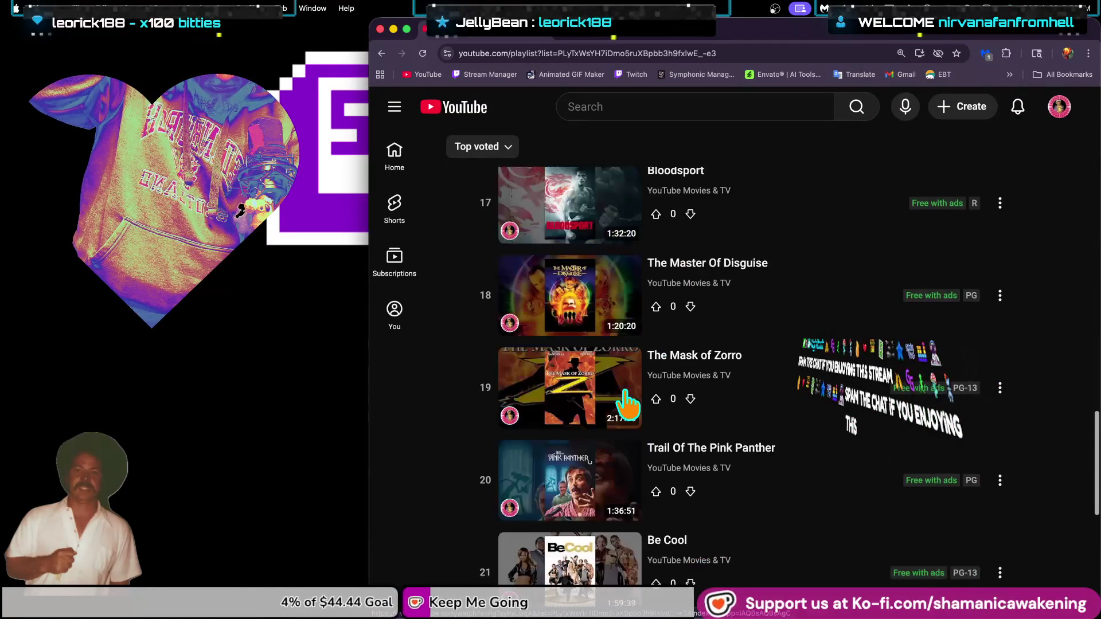
scroll(628, 404, up, 2)
scroll(613, 355, up, 1)
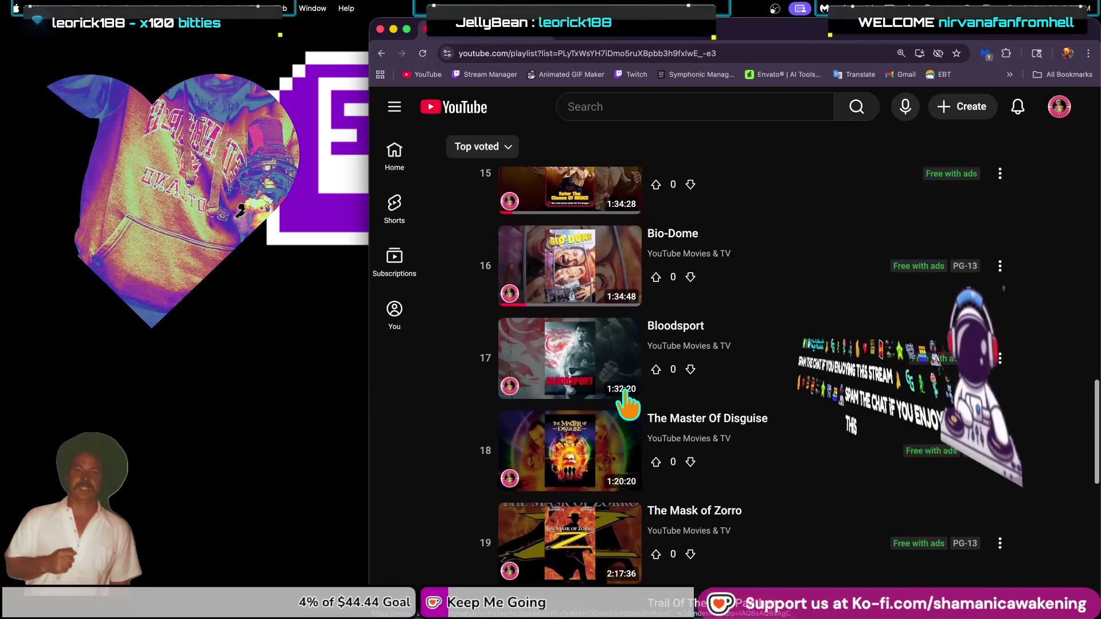
click(600, 274)
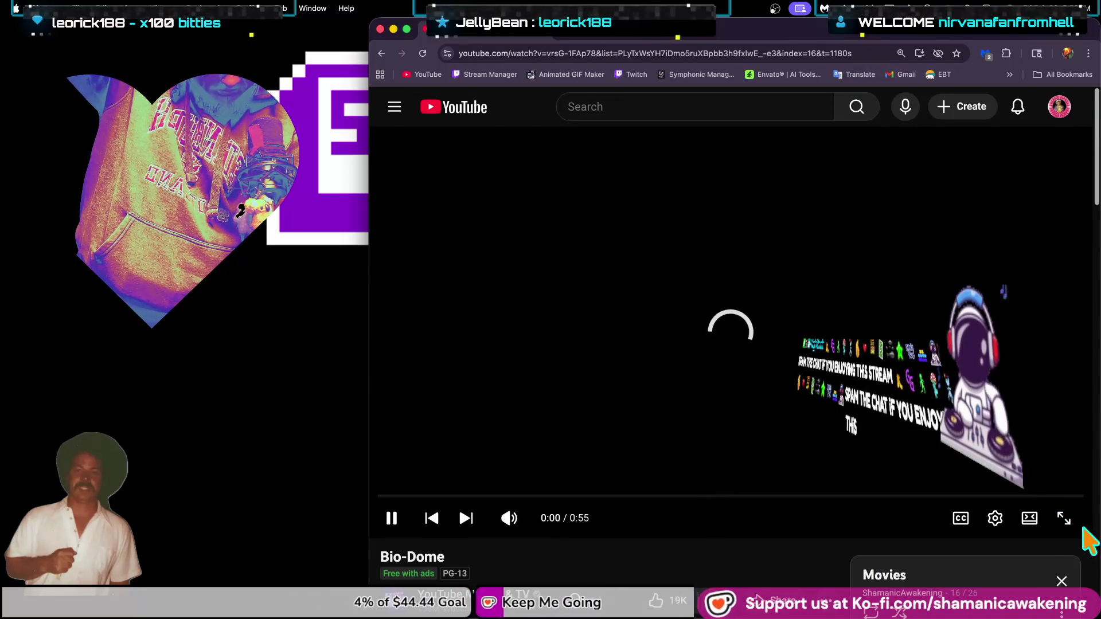
Step: Watch Bio-Dome full screen and muted, skipping both pre-roll ads
click(1062, 519)
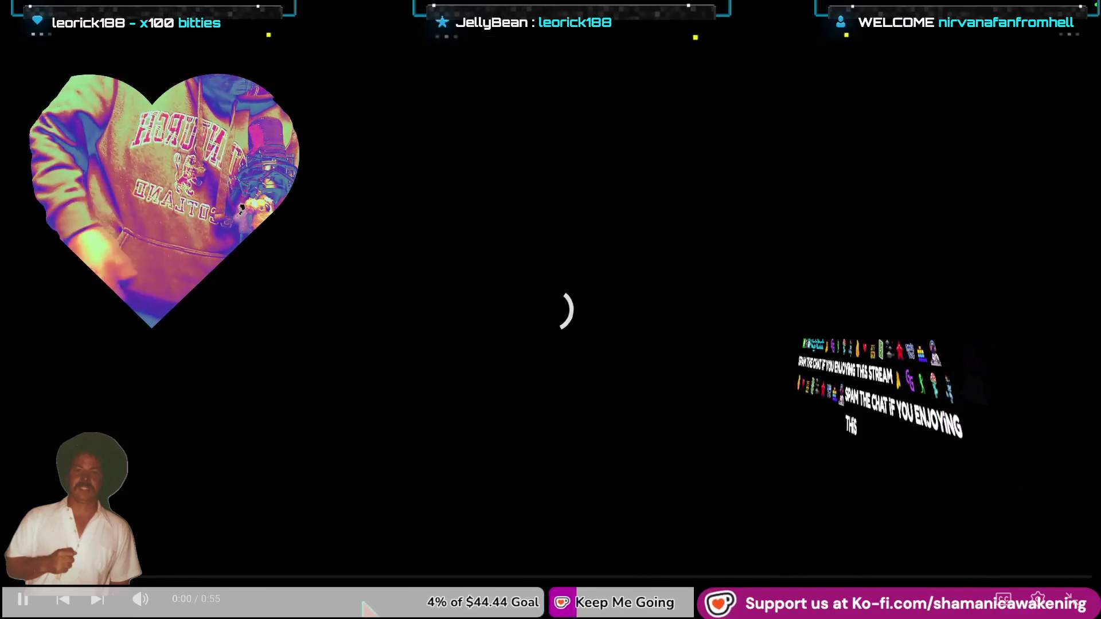
click(138, 601)
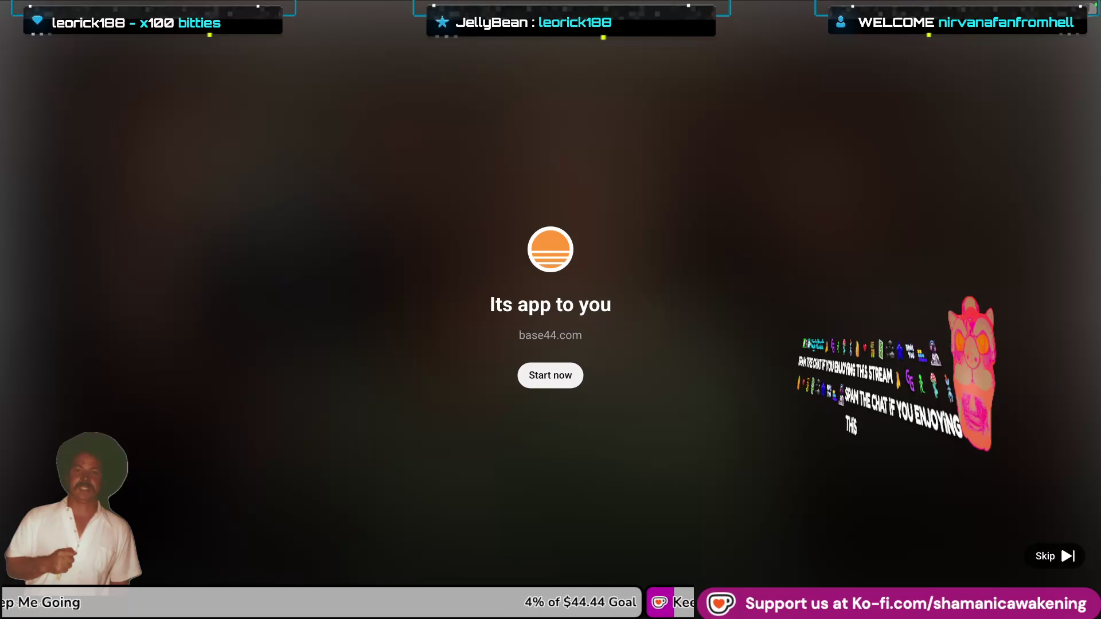
click(1058, 556)
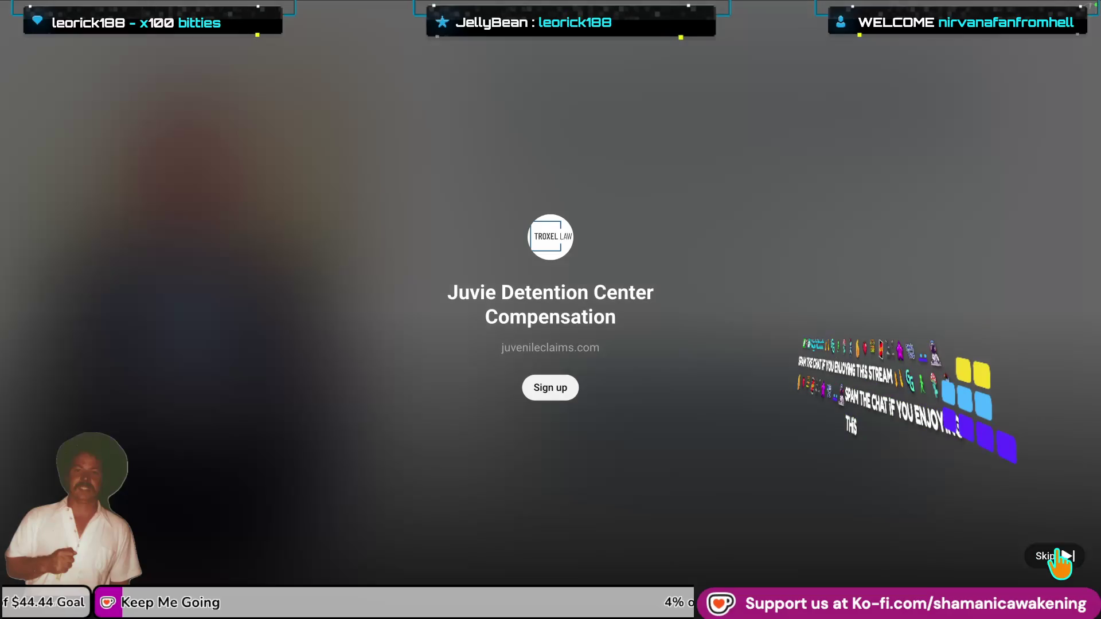
click(1055, 557)
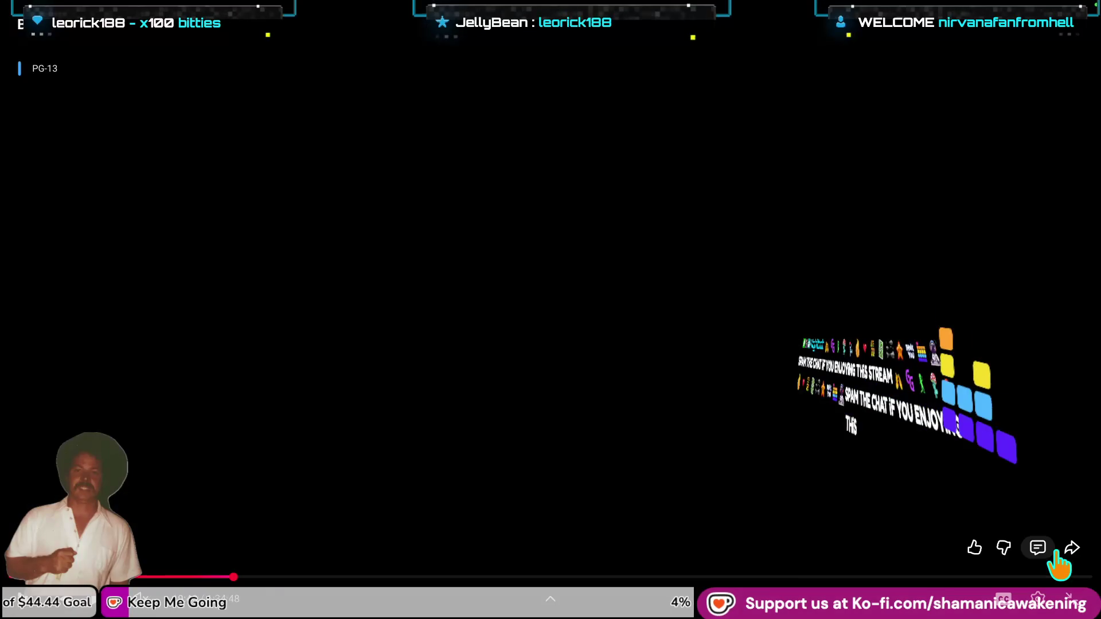
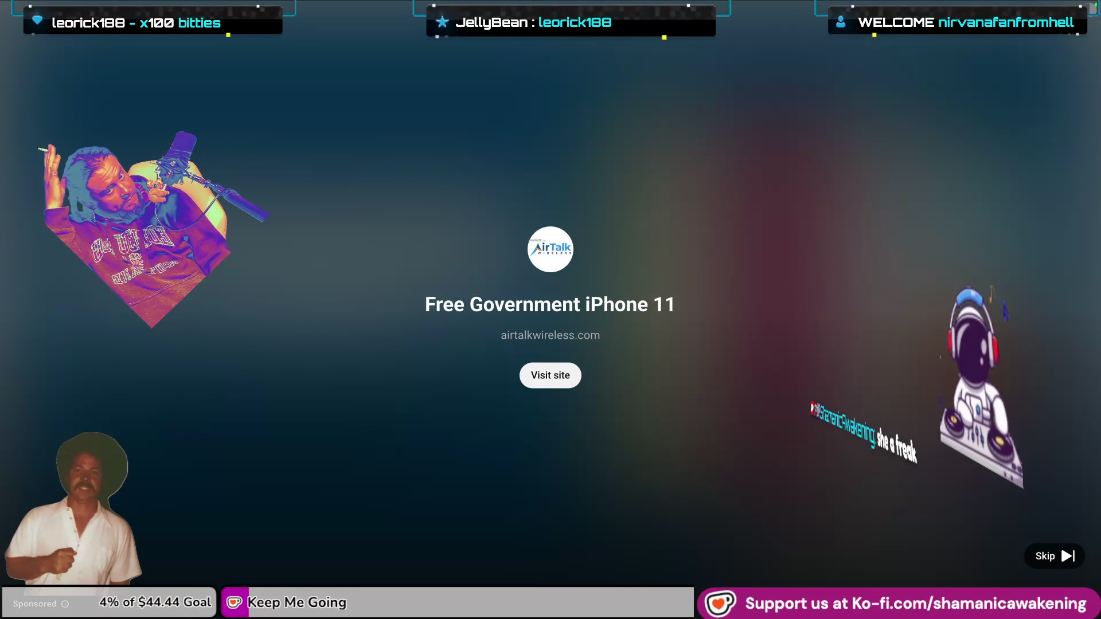
Step: Skip the sponsored AirTalk pre-roll ad so the main movie starts
click(1074, 560)
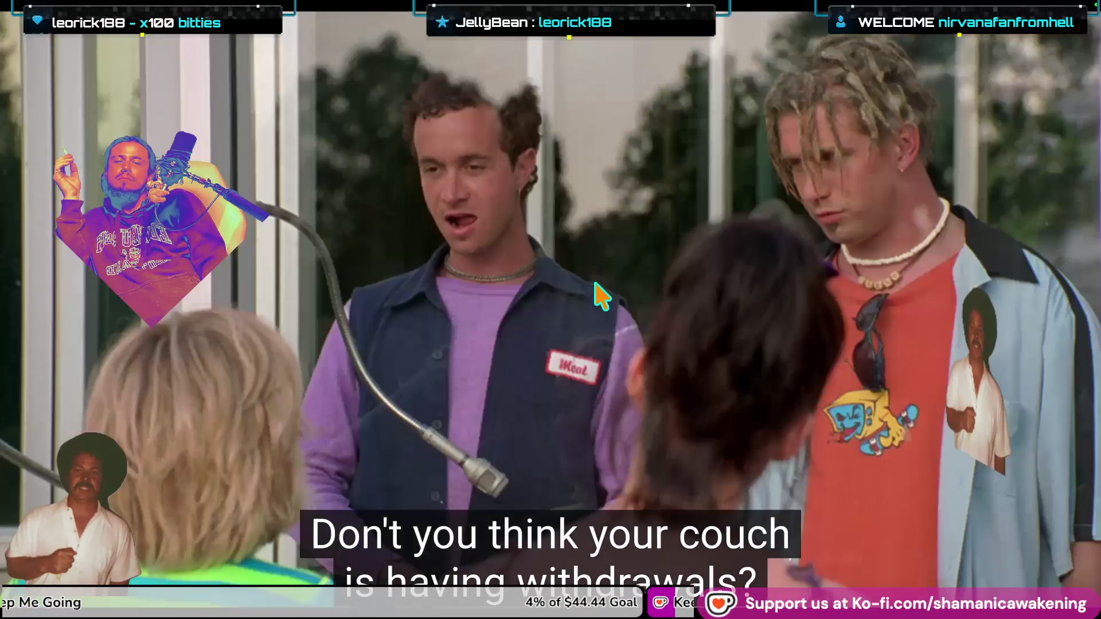
Step: Let the movie play with English subtitles until about 30:30 of 1:34:48
mouse_move(596, 301)
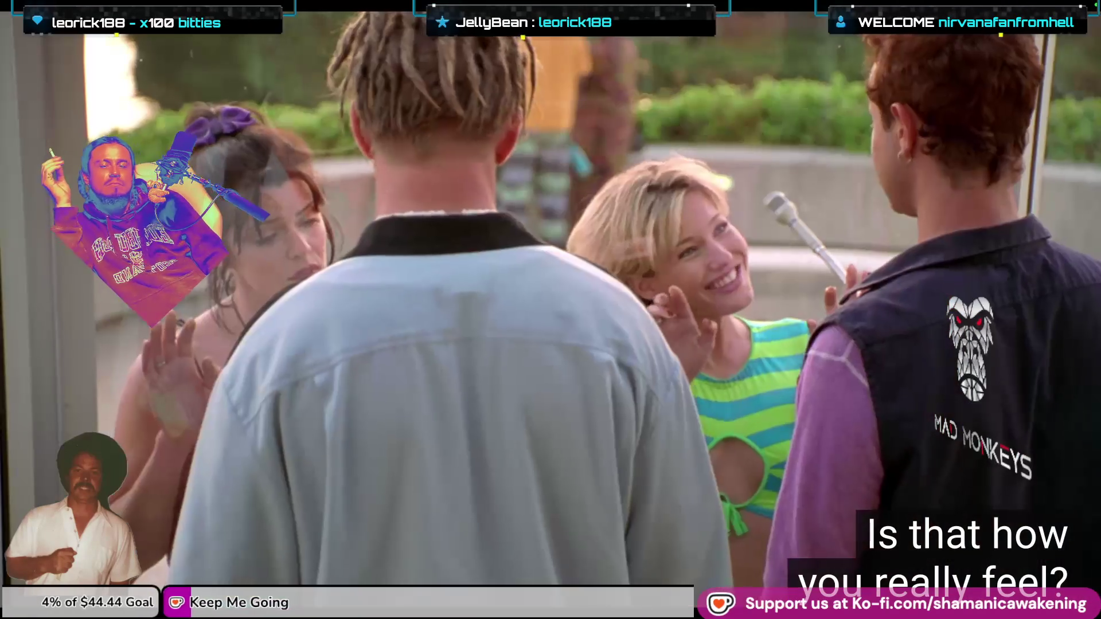
mouse_move(641, 316)
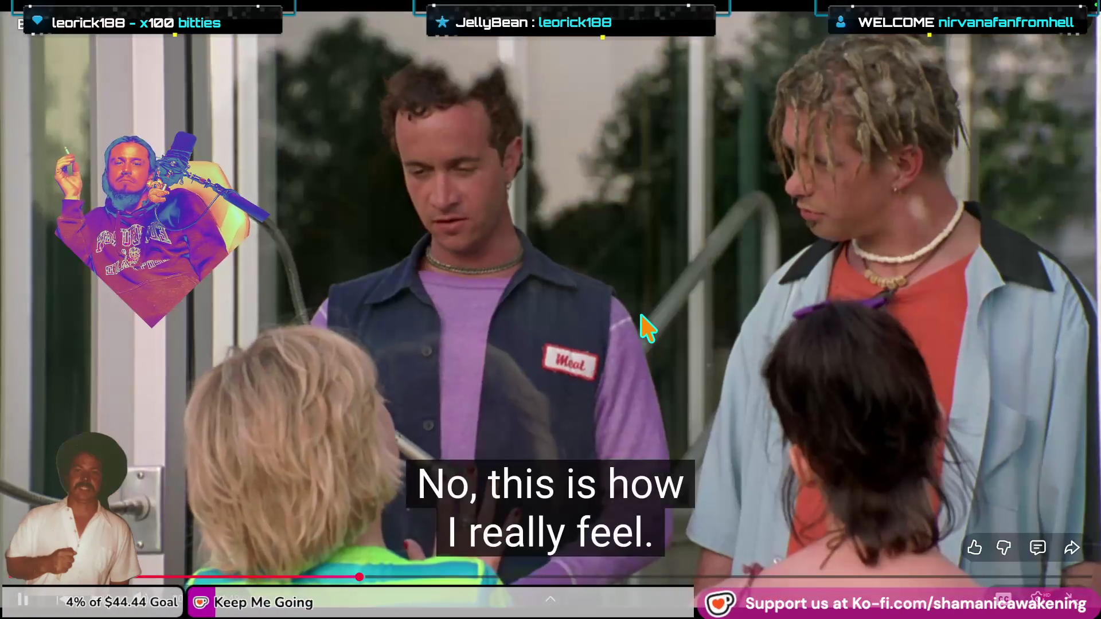